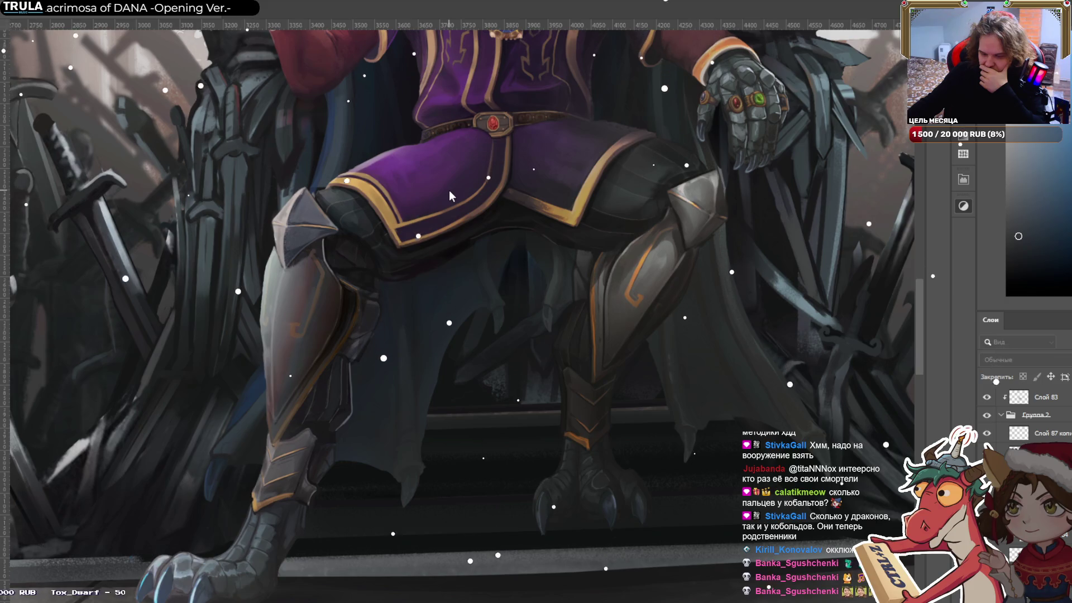
Transform the left shin ornament layer and switch its blend mode to Overlay after trying Soft Light.
key(ctrl+t)
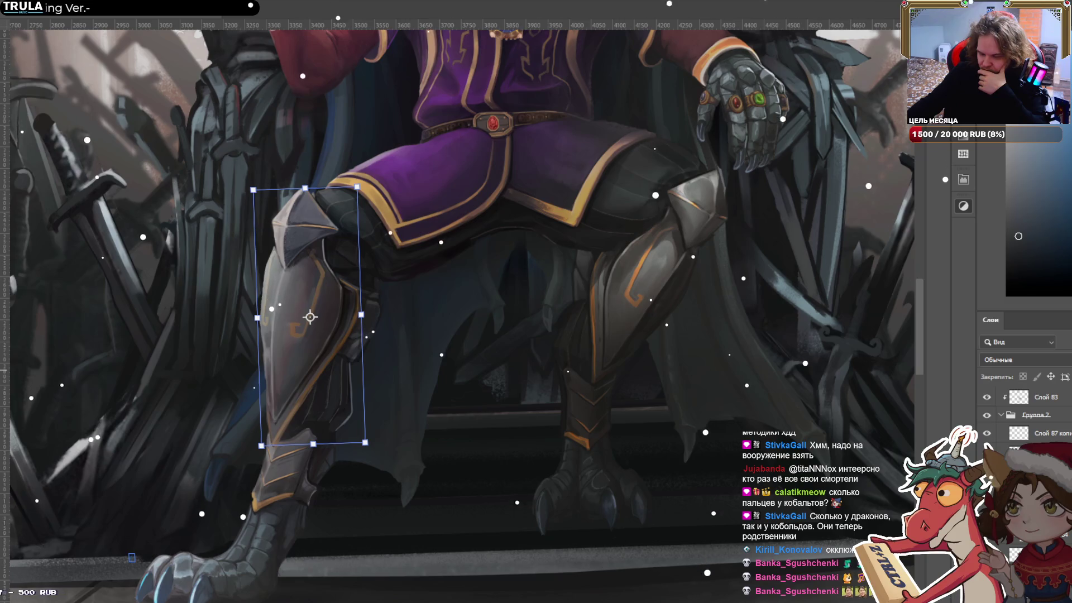
click(1038, 434)
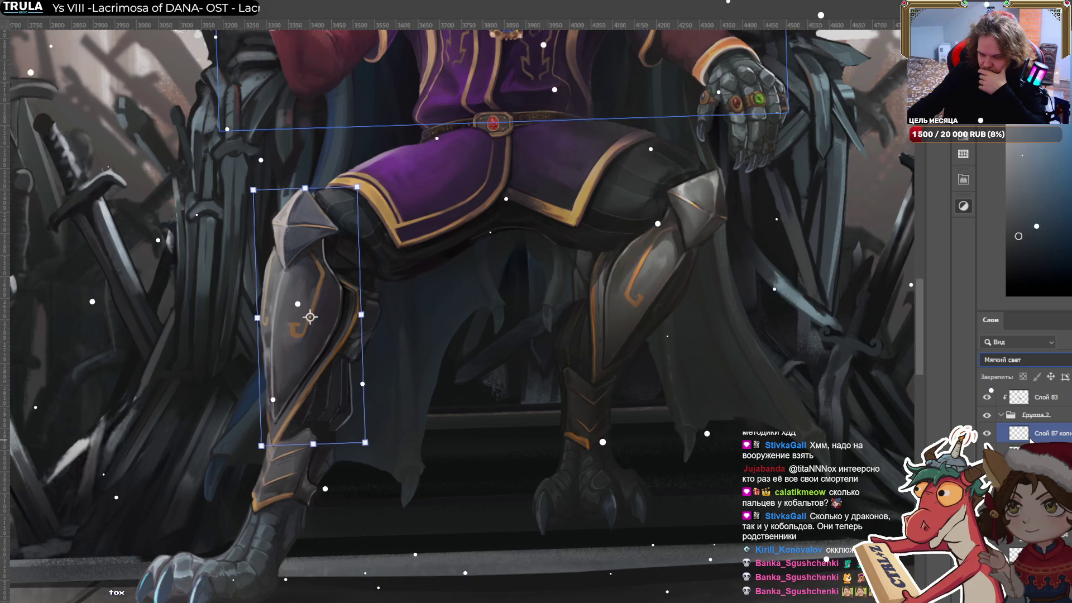
click(1038, 451)
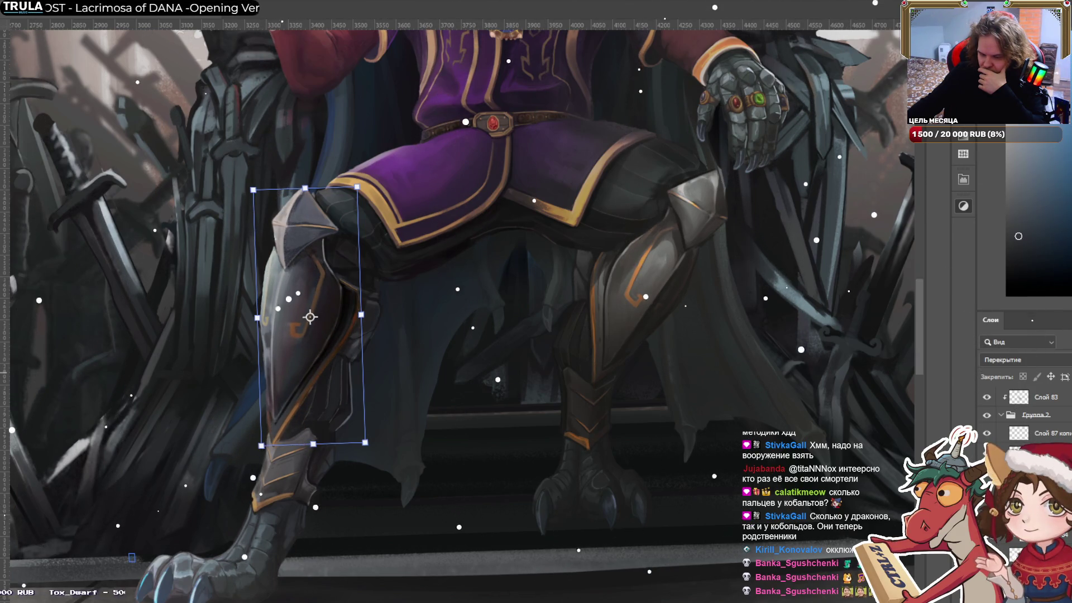
Commit the shin transform, zoom out to fit the whole throne scene, then zoom in one step.
key(l)
scroll(484, 298, down, 1)
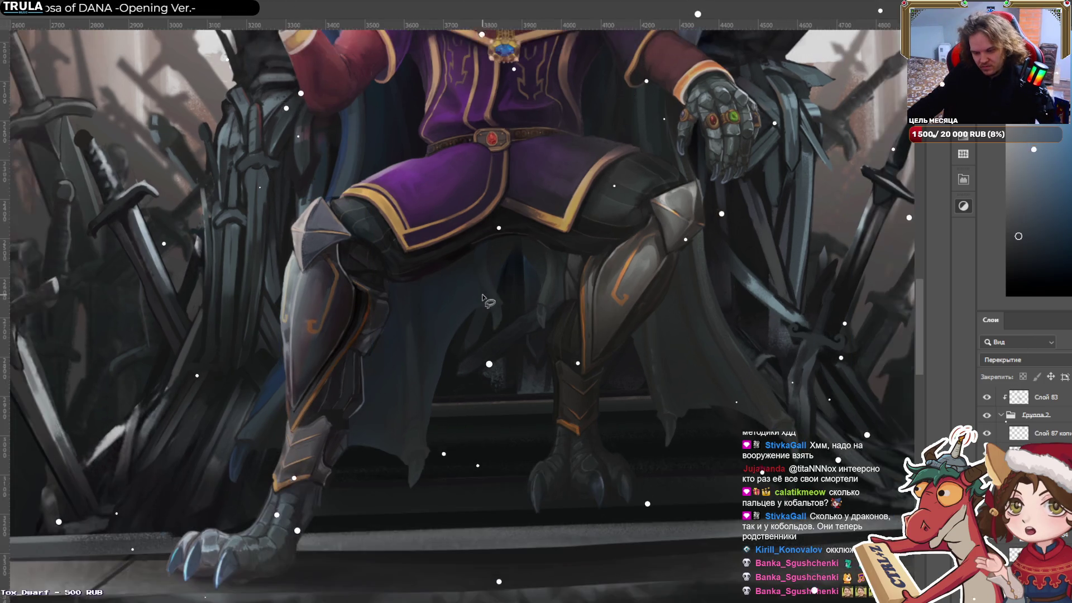
scroll(479, 300, down, 3)
scroll(479, 301, down, 2)
scroll(504, 265, up, 1)
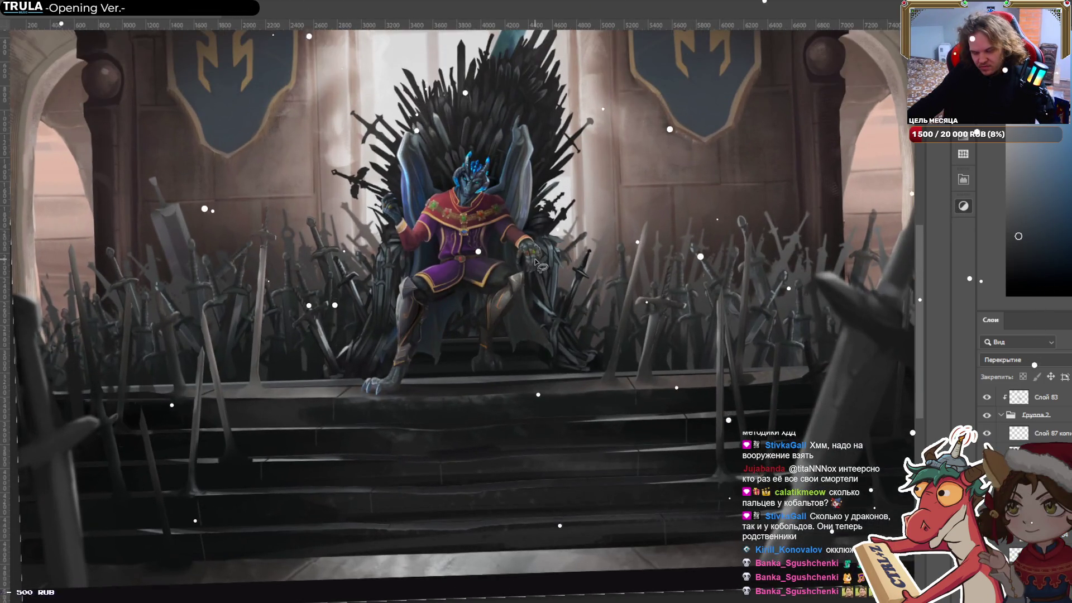
scroll(505, 265, down, 2)
drag(504, 265, 497, 219)
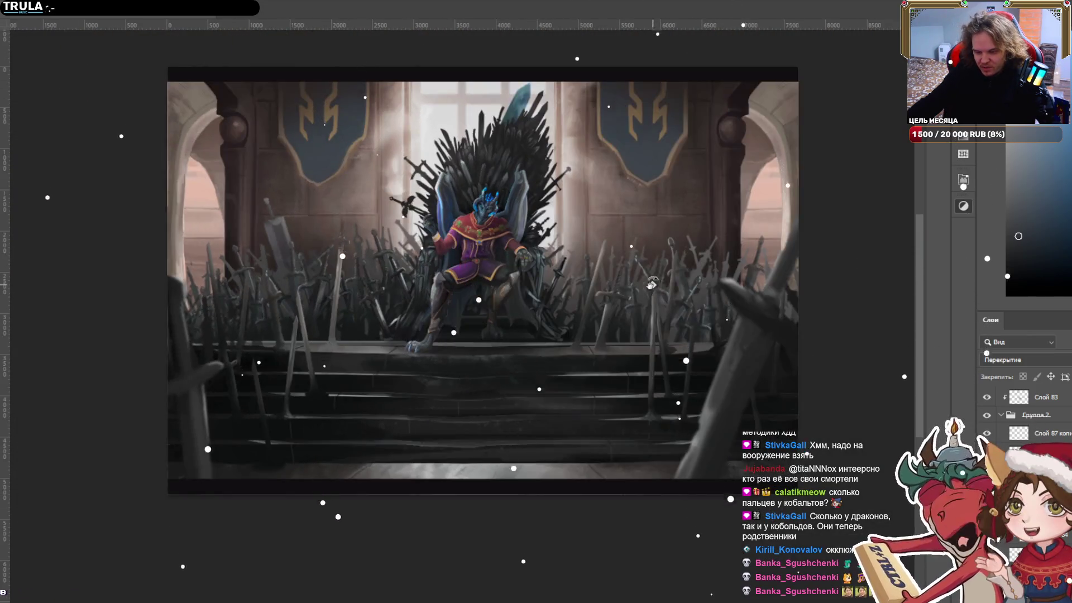
scroll(497, 220, up, 1)
scroll(496, 220, up, 1)
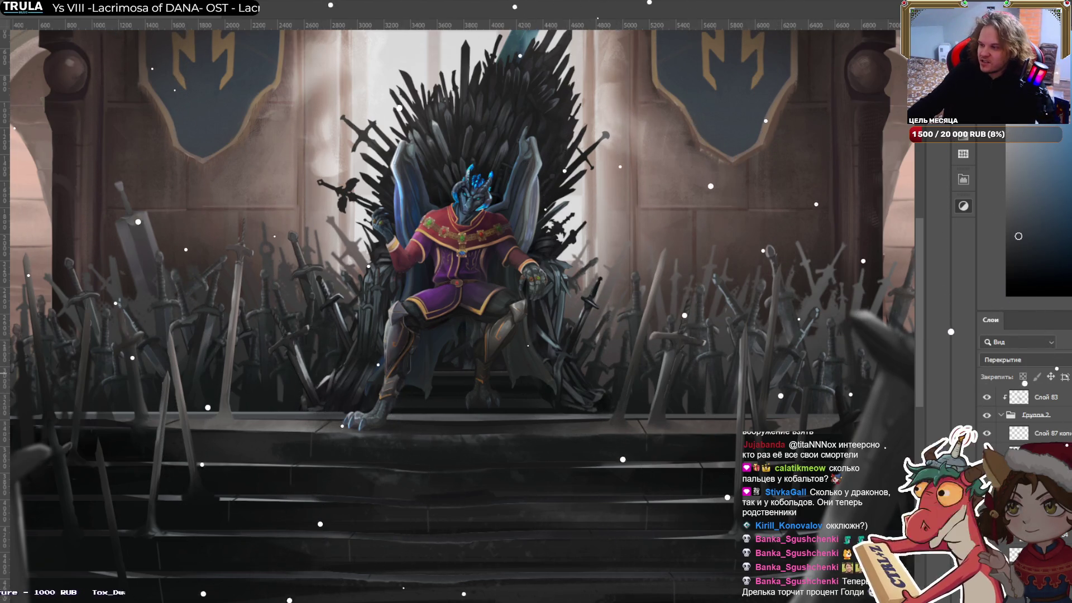
scroll(422, 357, up, 5)
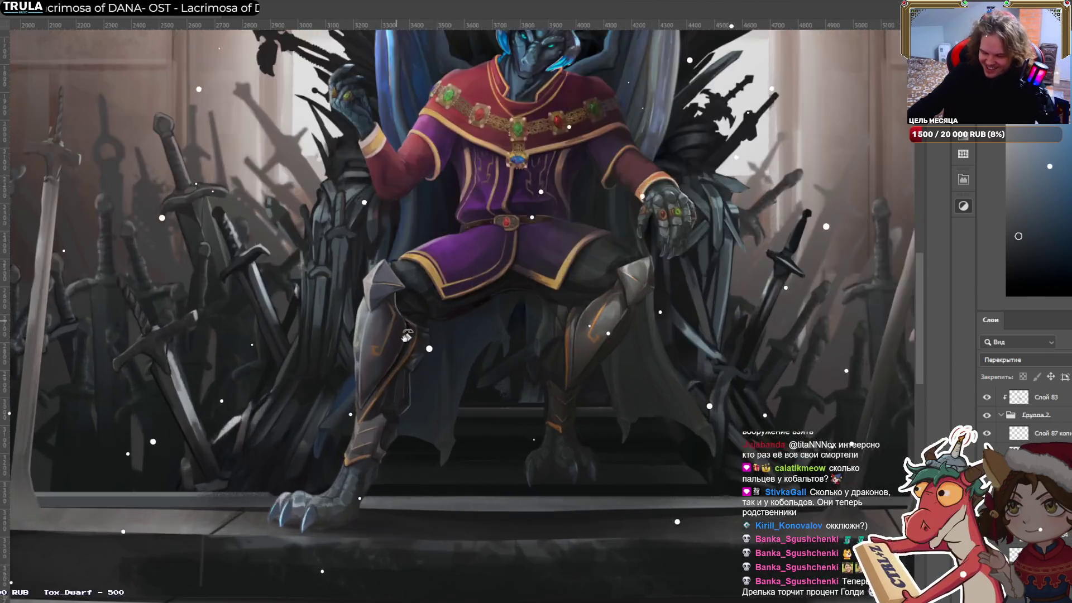
key(ctrl+t)
drag(360, 349, 762, 349)
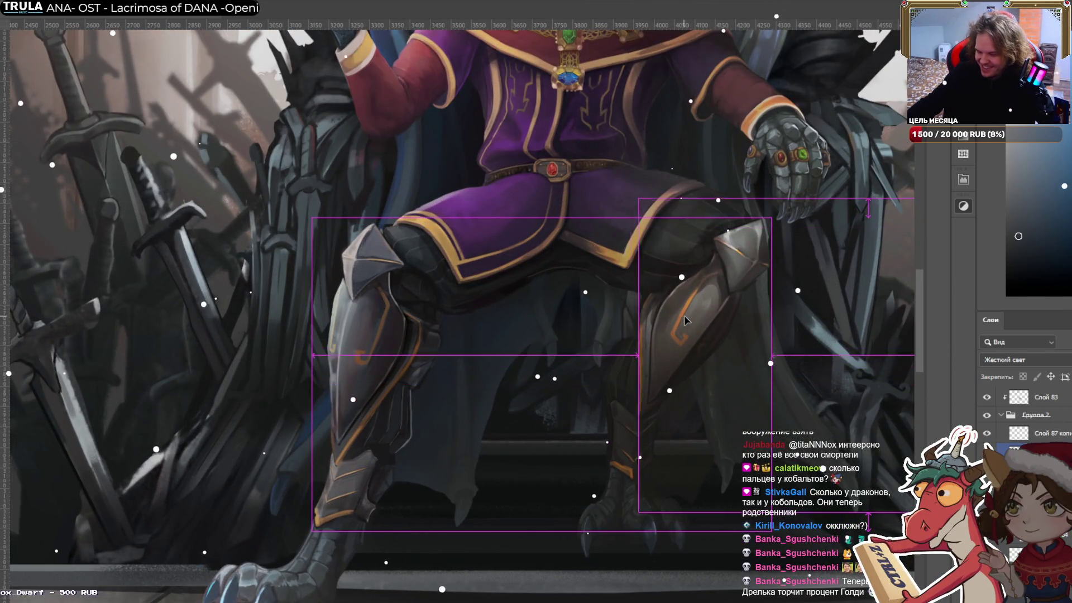
scroll(540, 353, down, 2)
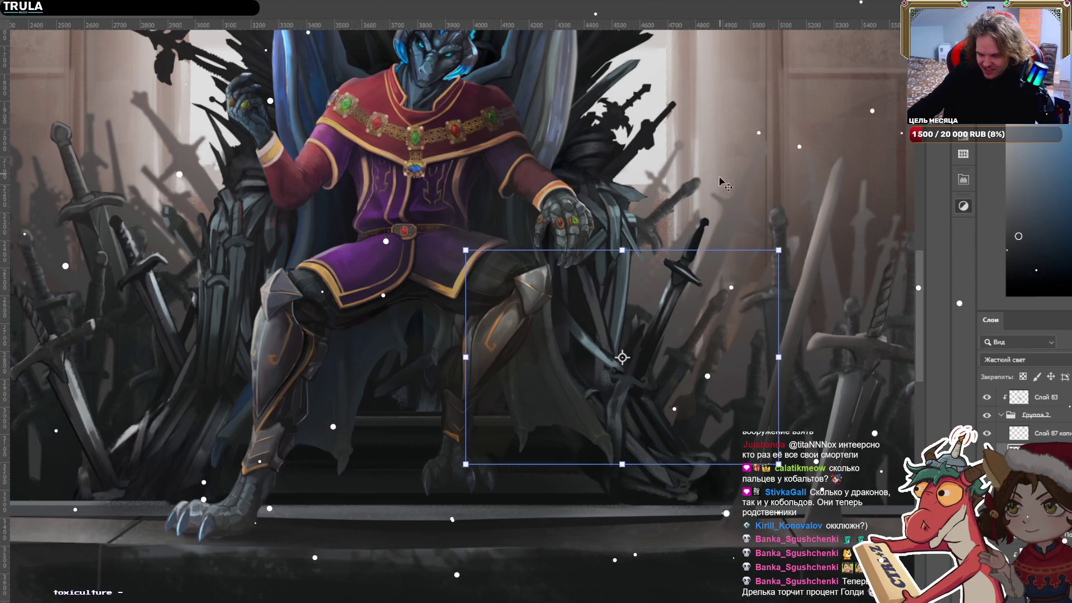
click(285, 346)
scroll(327, 300, up, 2)
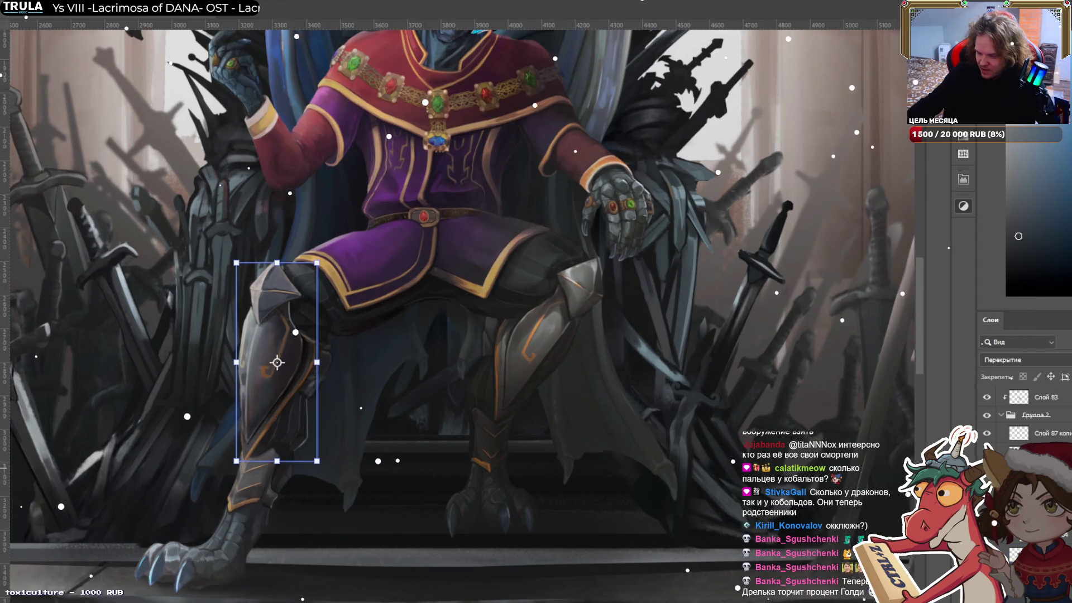
click(677, 385)
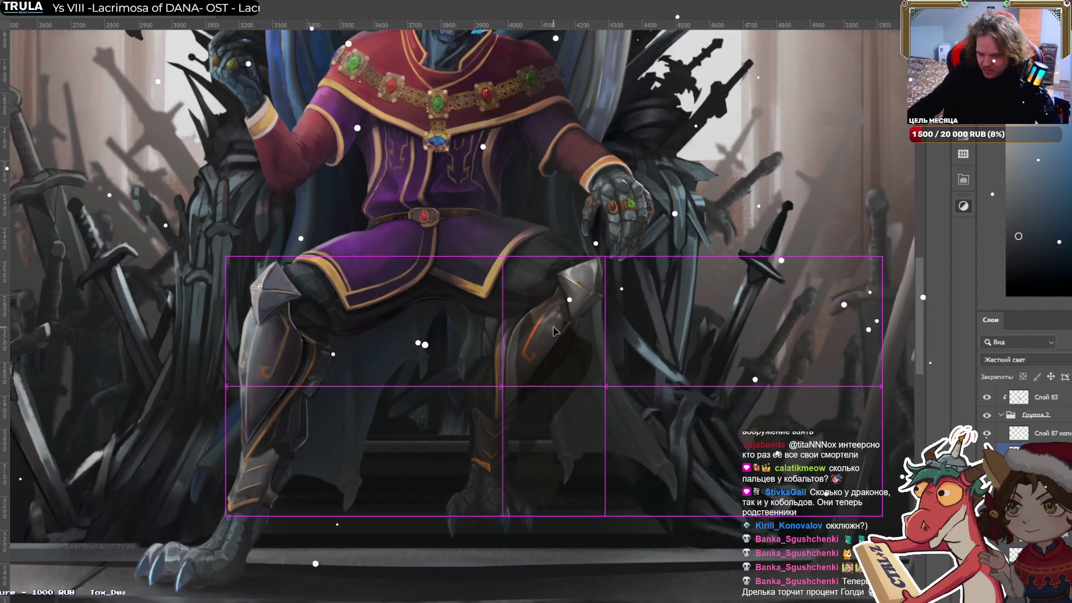
scroll(696, 401, down, 3)
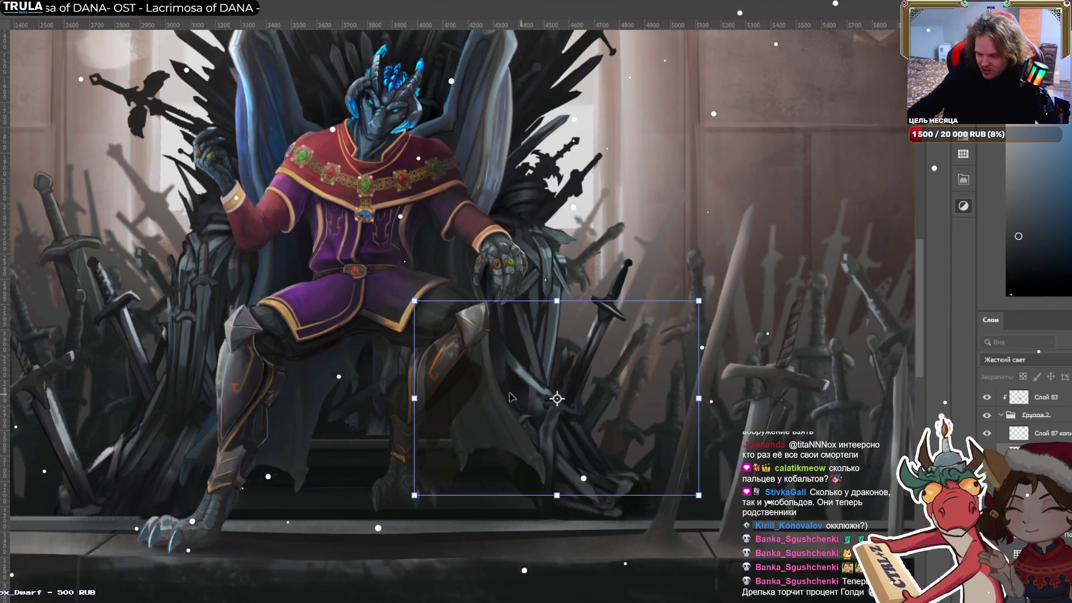
scroll(545, 344, up, 1)
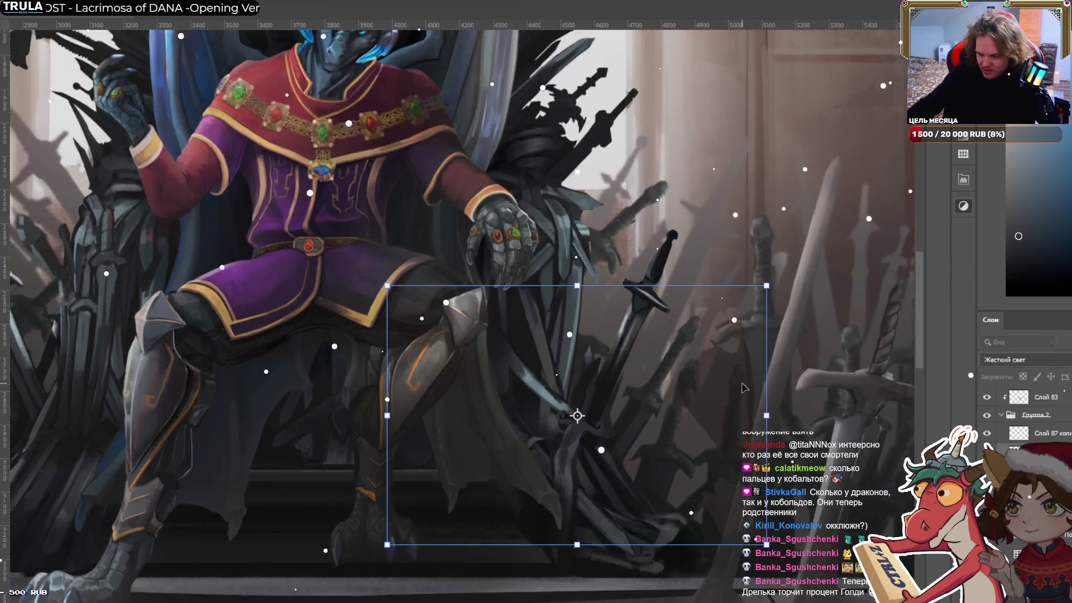
drag(695, 404, 404, 375)
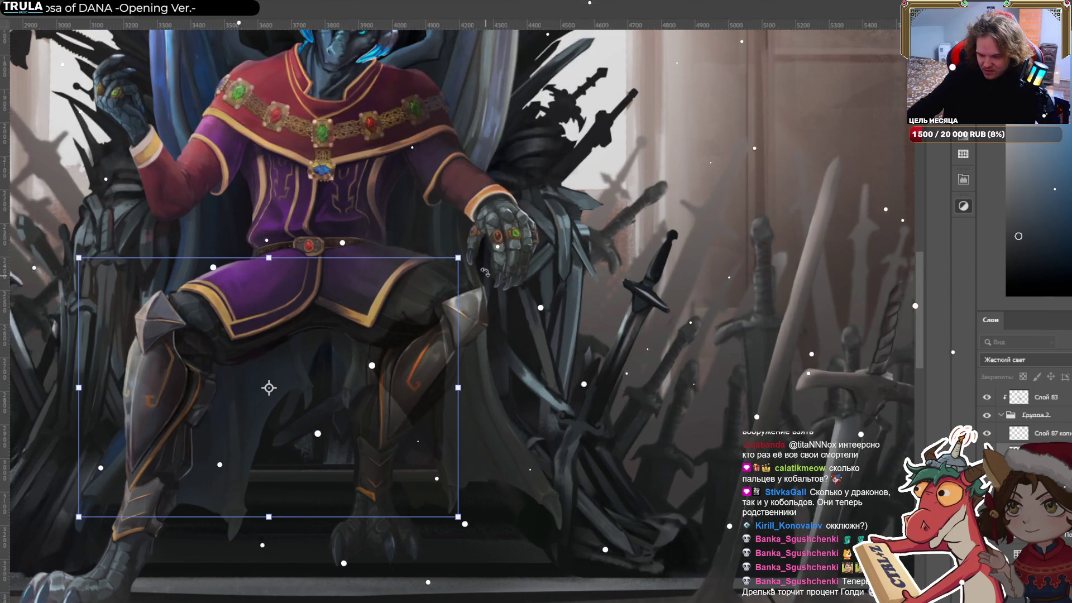
mouse_move(484, 309)
mouse_down()
mouse_move(525, 356)
mouse_move(525, 395)
mouse_up()
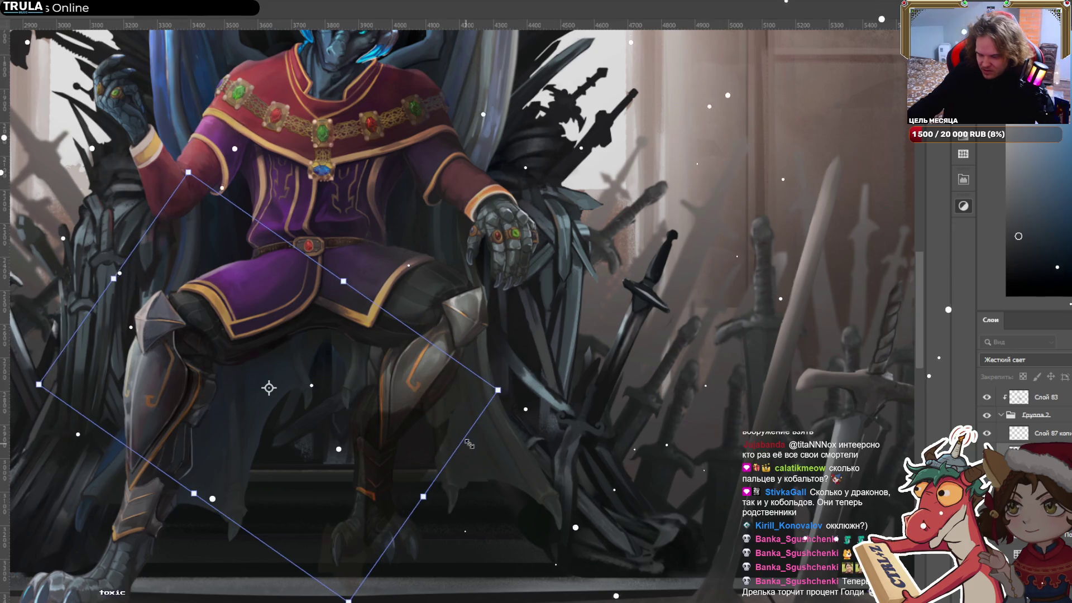
key(ctrl+z)
key(ctrl+z)
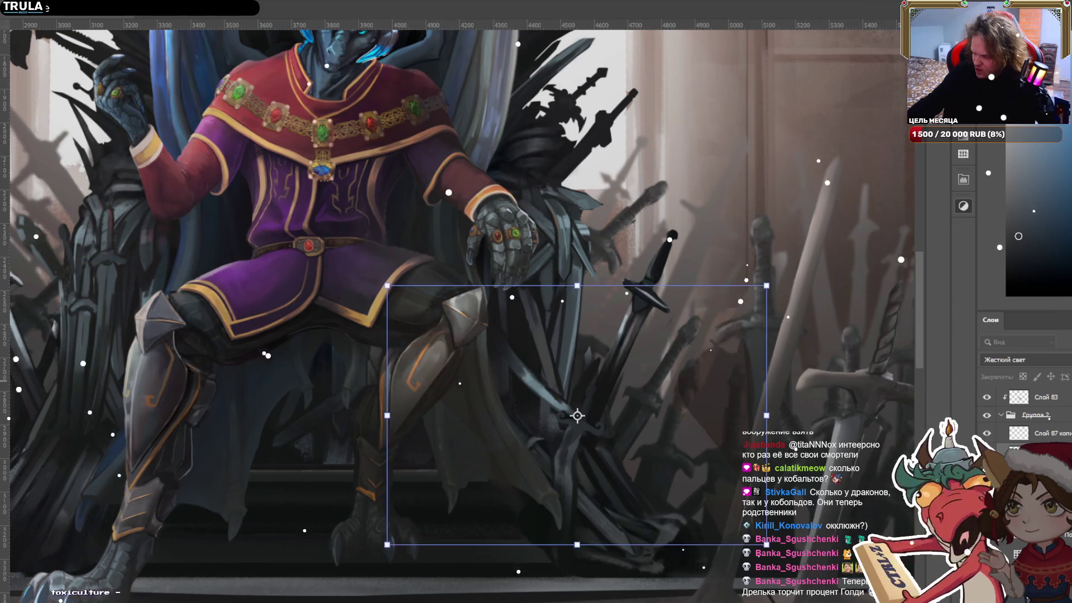
key(ctrl+z)
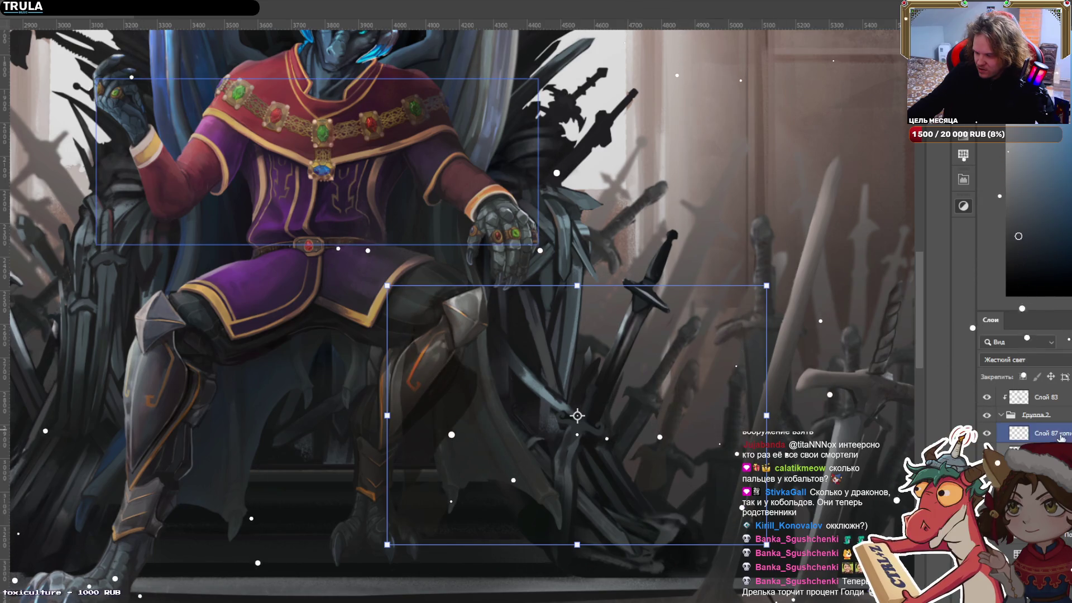
key(ctrl+z)
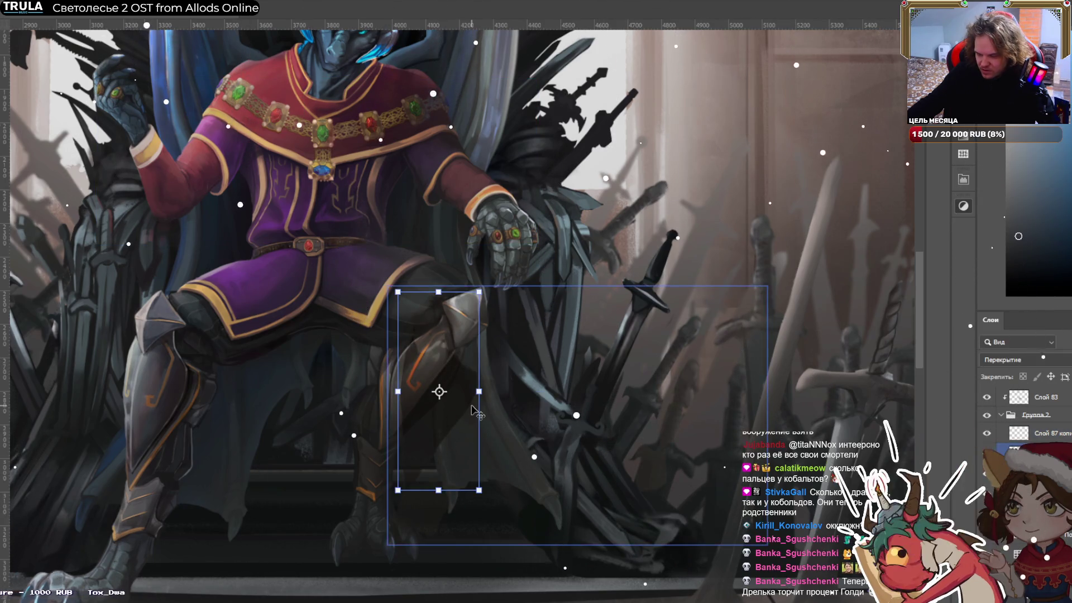
key(ctrl+z)
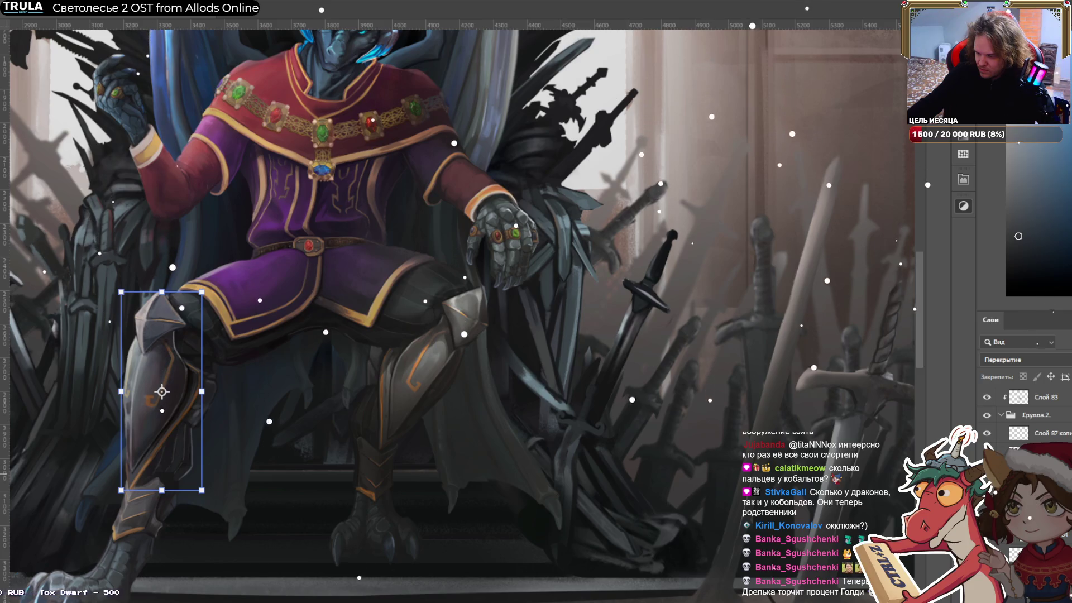
drag(161, 406, 438, 407)
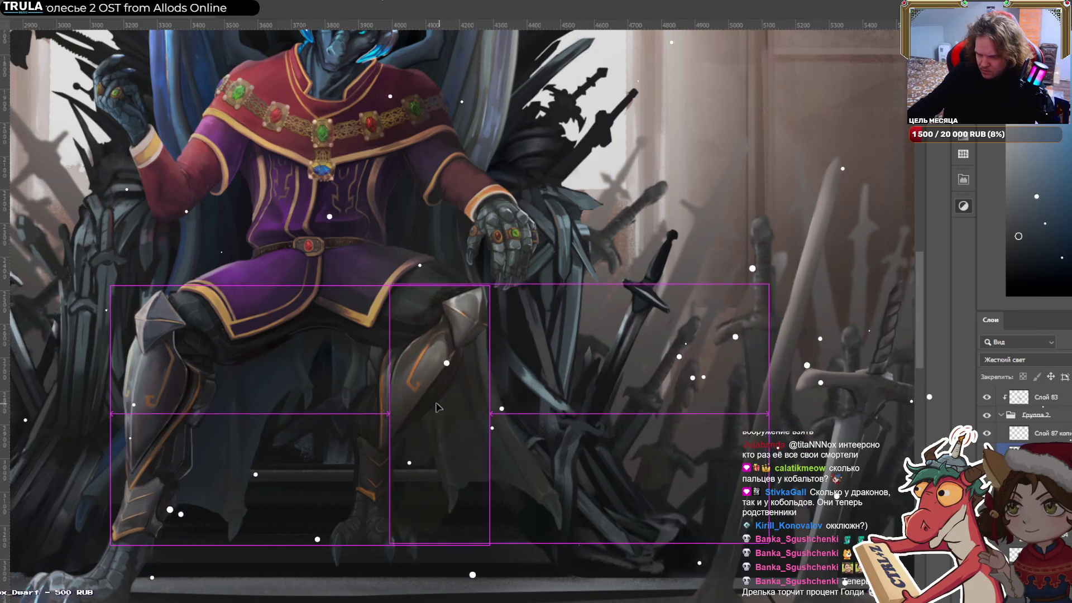
key(ctrl+z)
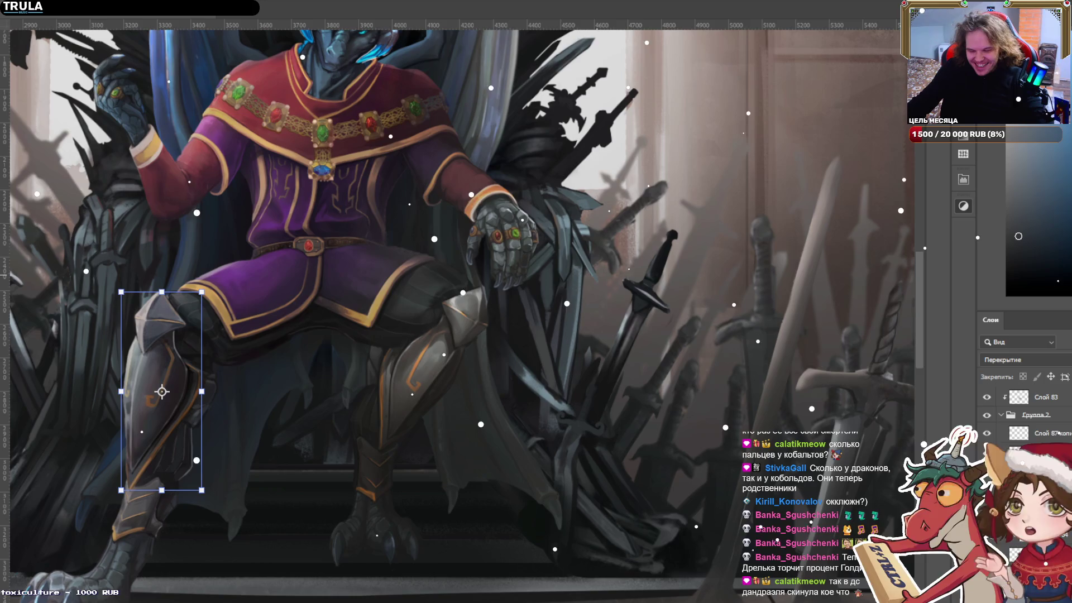
Bring in the sketch reference image, shrink it, and place it over the banner.
key(alt+Tab)
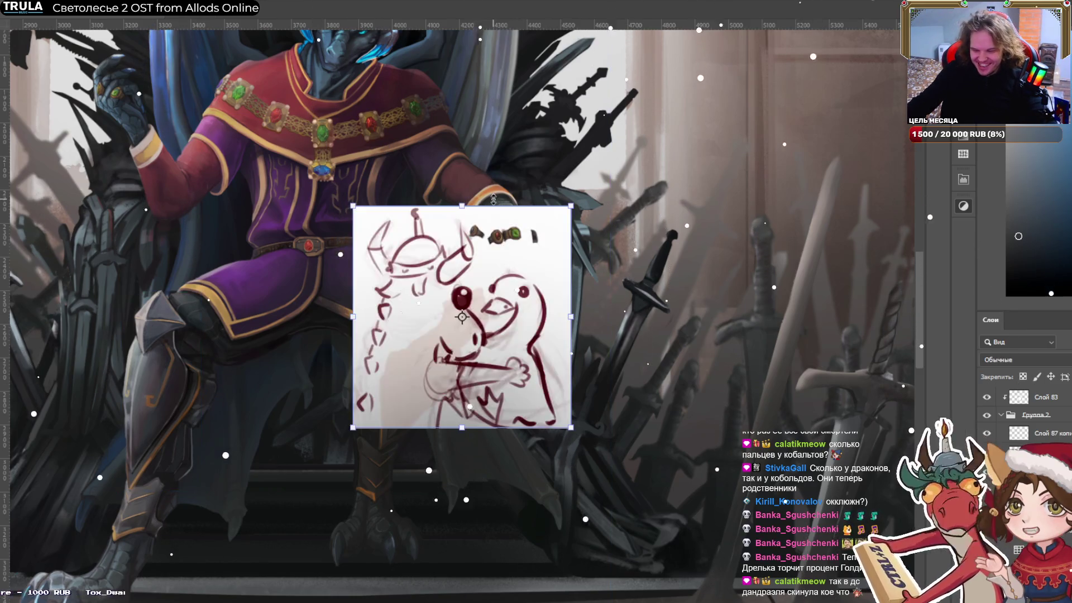
mouse_move(508, 246)
mouse_down()
mouse_move(575, 84)
mouse_move(137, 161)
mouse_move(262, 248)
mouse_up()
key(ctrl+minus)
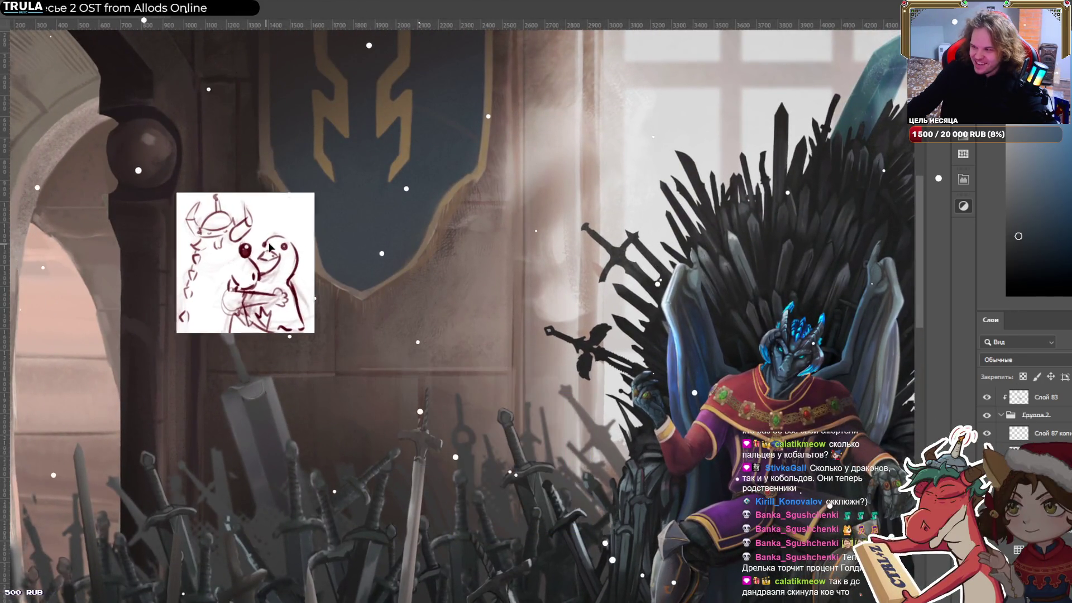
drag(263, 249, 315, 262)
scroll(316, 264, up, 1)
scroll(316, 264, up, 1)
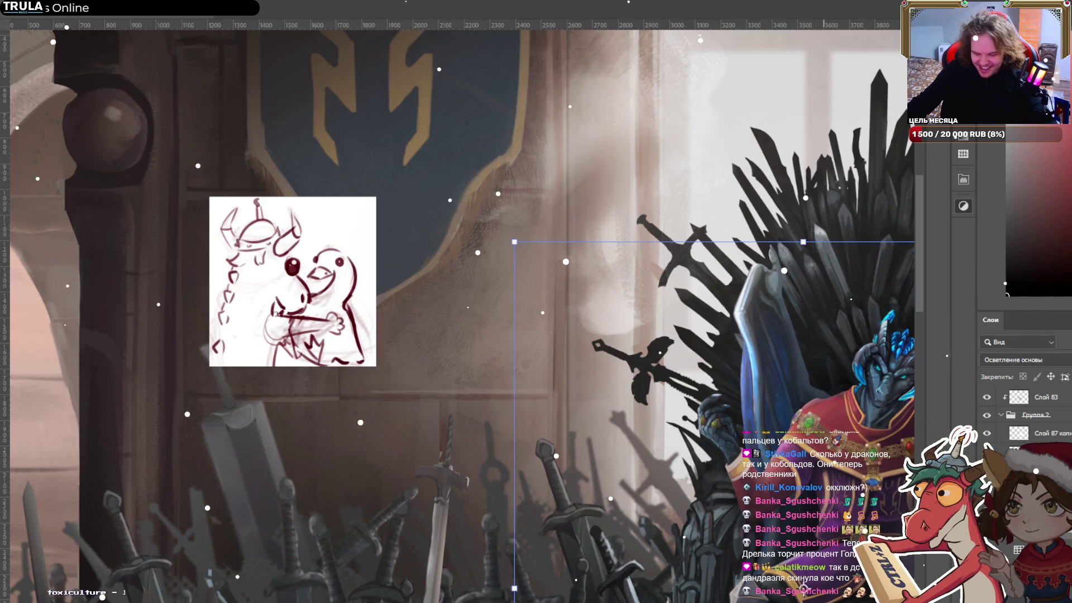
Paste a second sketch and place it flush against the right of the first.
key(ctrl+v)
drag(486, 356, 487, 323)
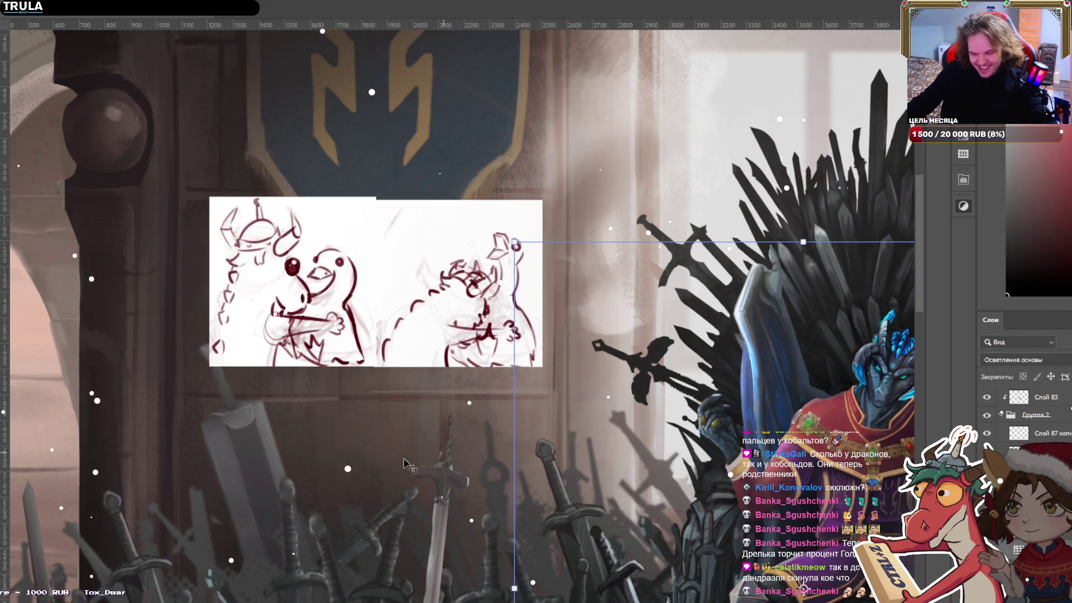
scroll(750, 411, up, 2)
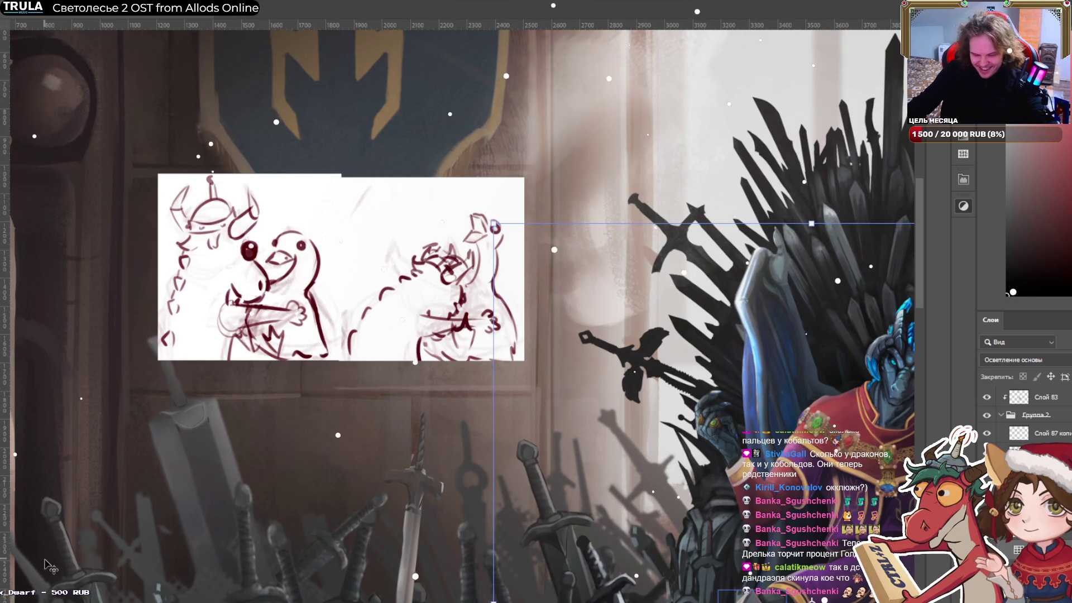
key(l)
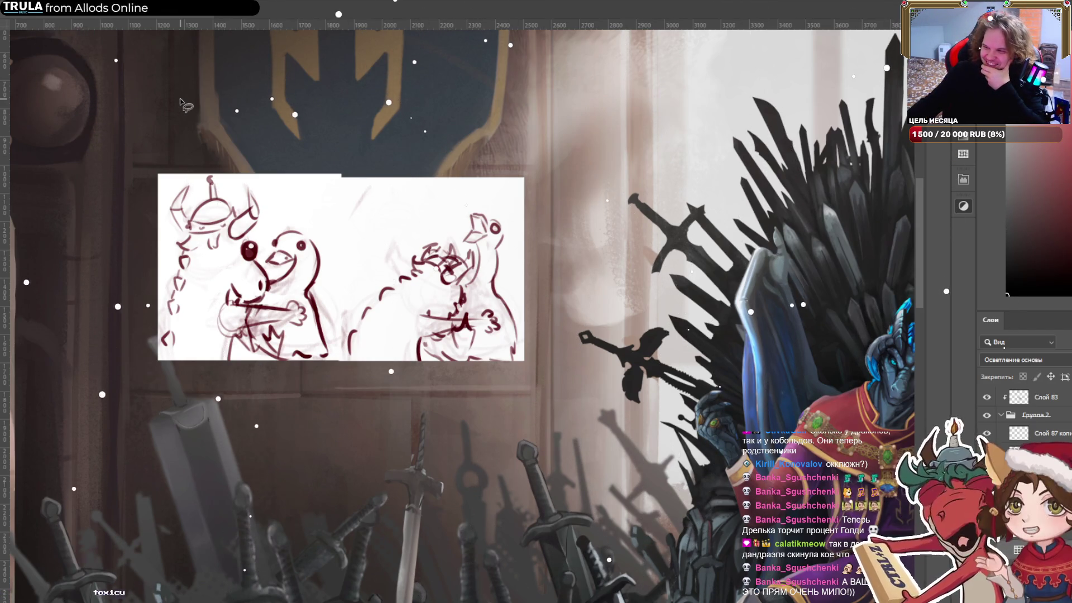
scroll(184, 105, up, 2)
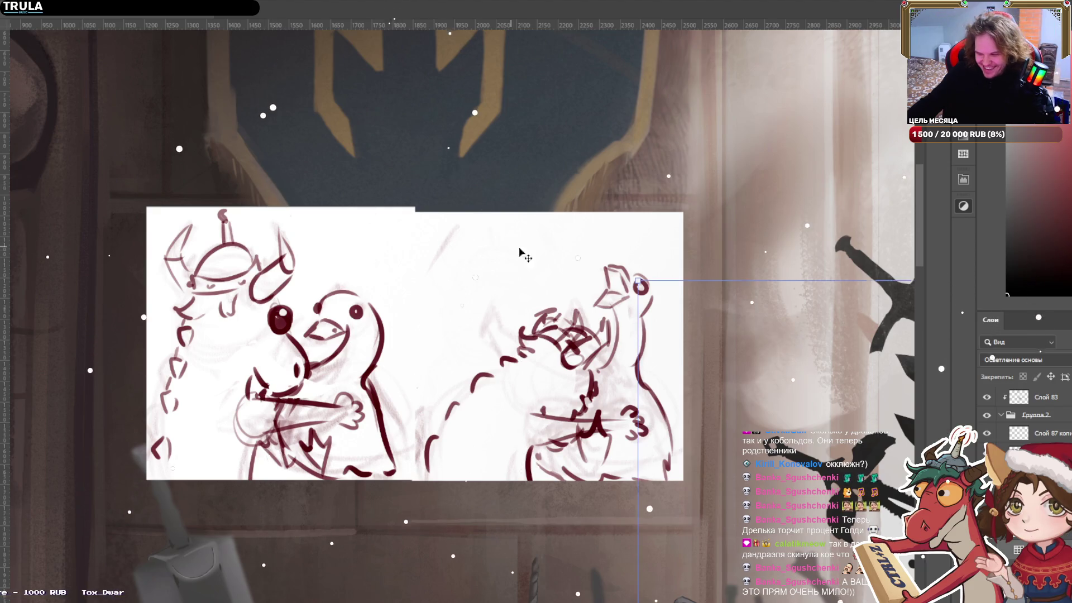
drag(519, 251, 583, 255)
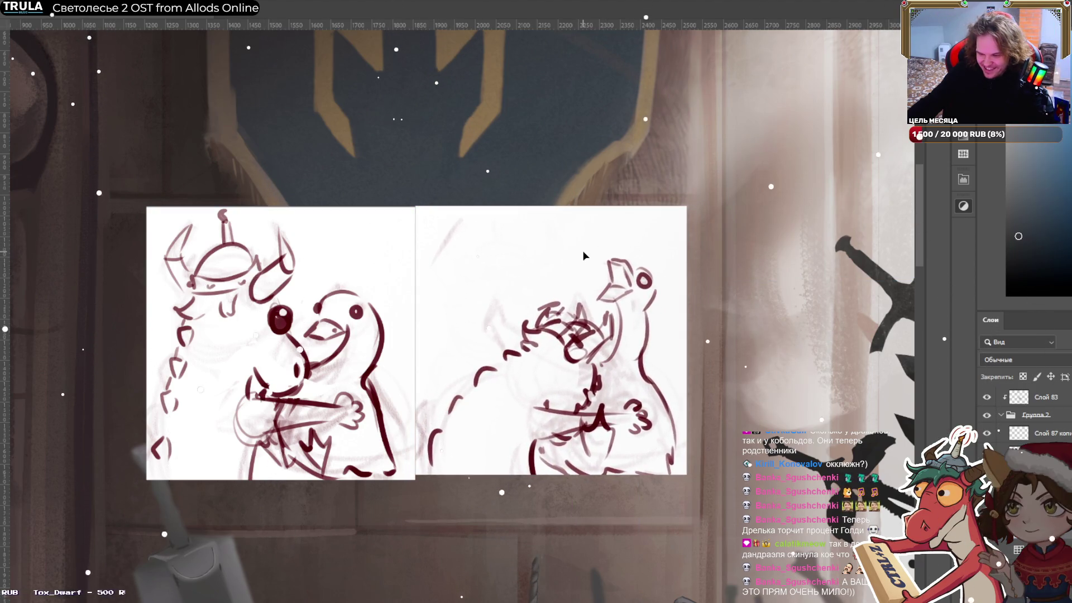
Rotate the right sketch panel slightly, then undo the sketch edits until they disappear.
key(ctrl+t)
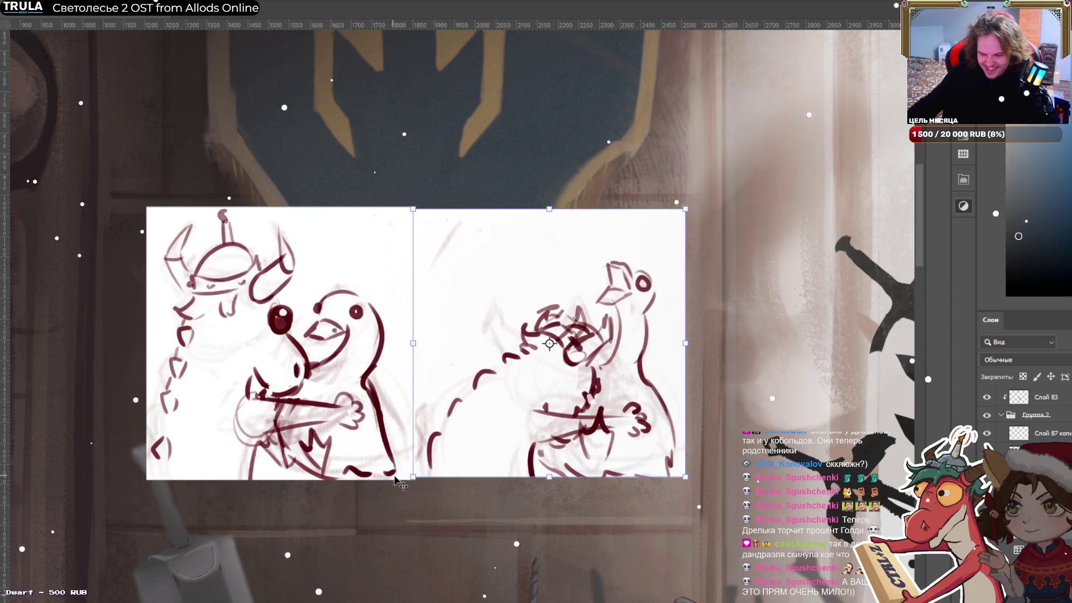
drag(420, 492, 457, 529)
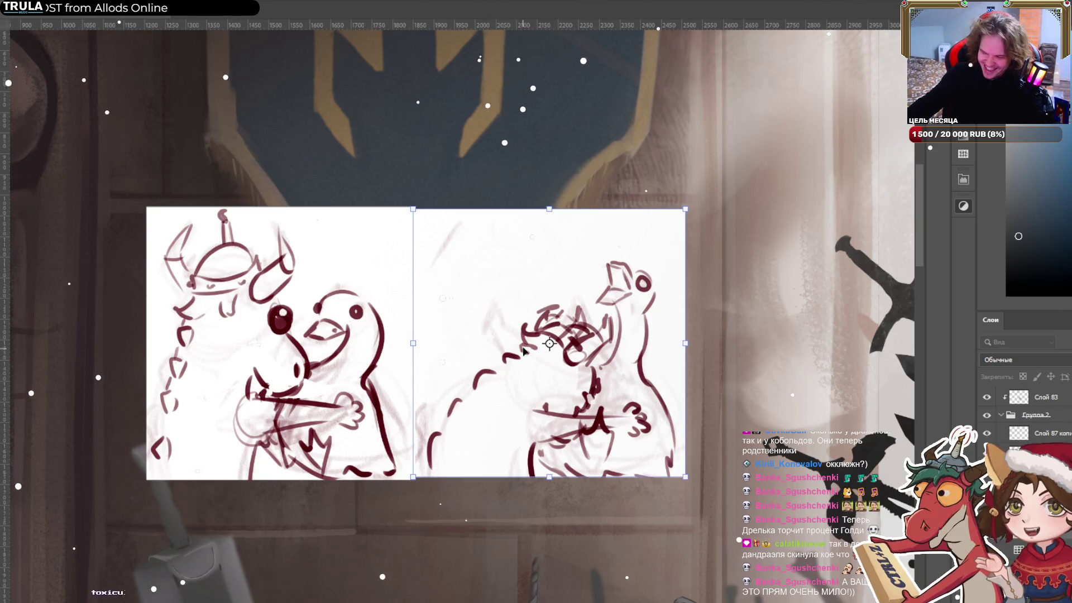
key(ctrl+z)
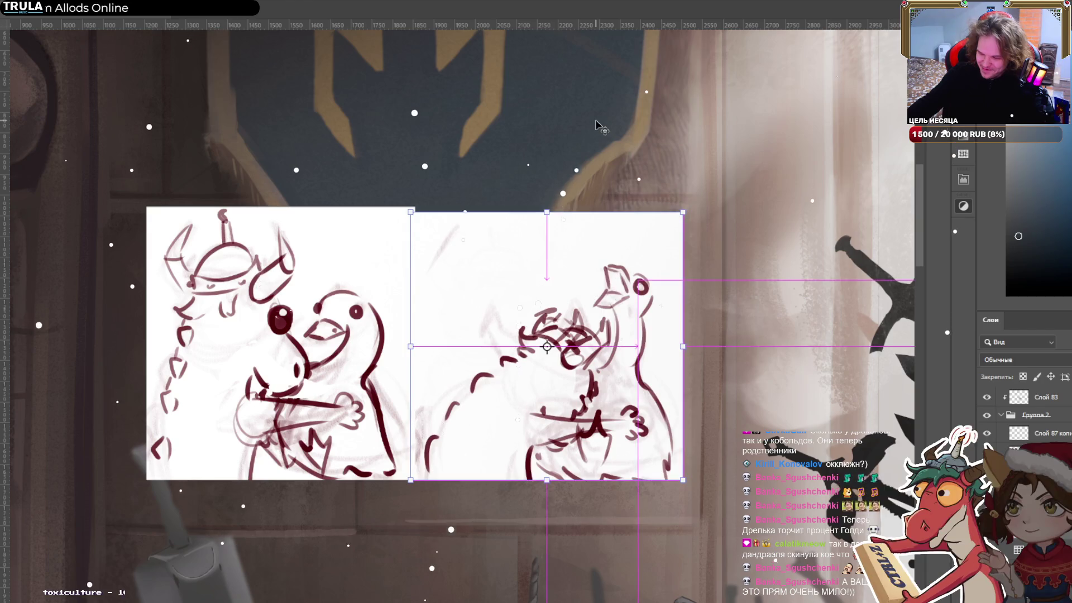
key(ctrl+z)
key(ctrl+z)
key(ctrl+z)
key(ctrl+z)
Remove the pasted sketch panel, bring the lower robe and legs into view, and commit the transform.
scroll(597, 124, down, 5)
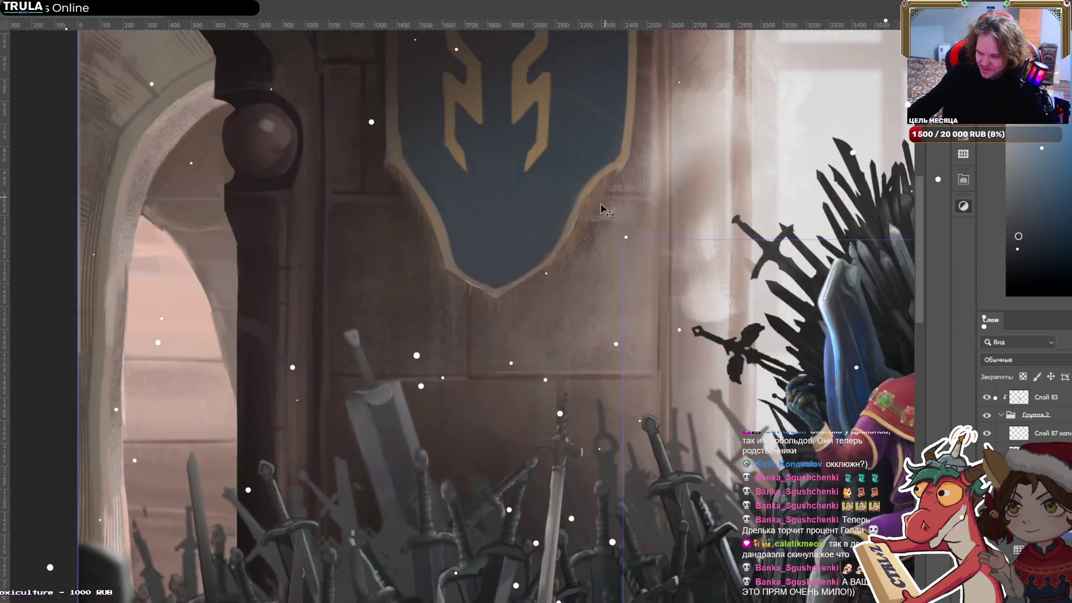
key(ctrl+v)
scroll(544, 382, up, 2)
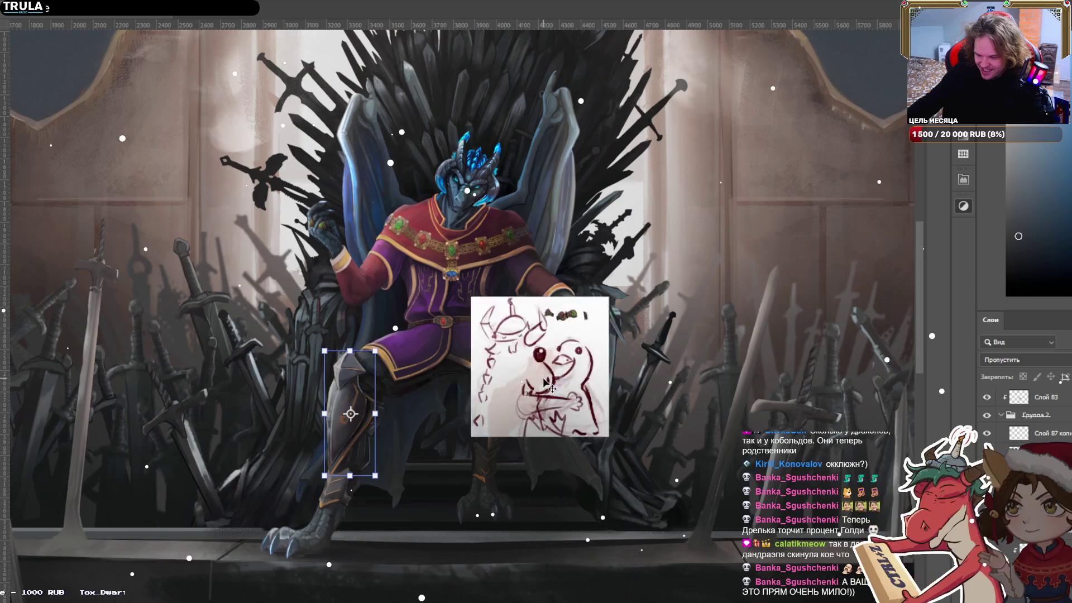
key(ctrl+z)
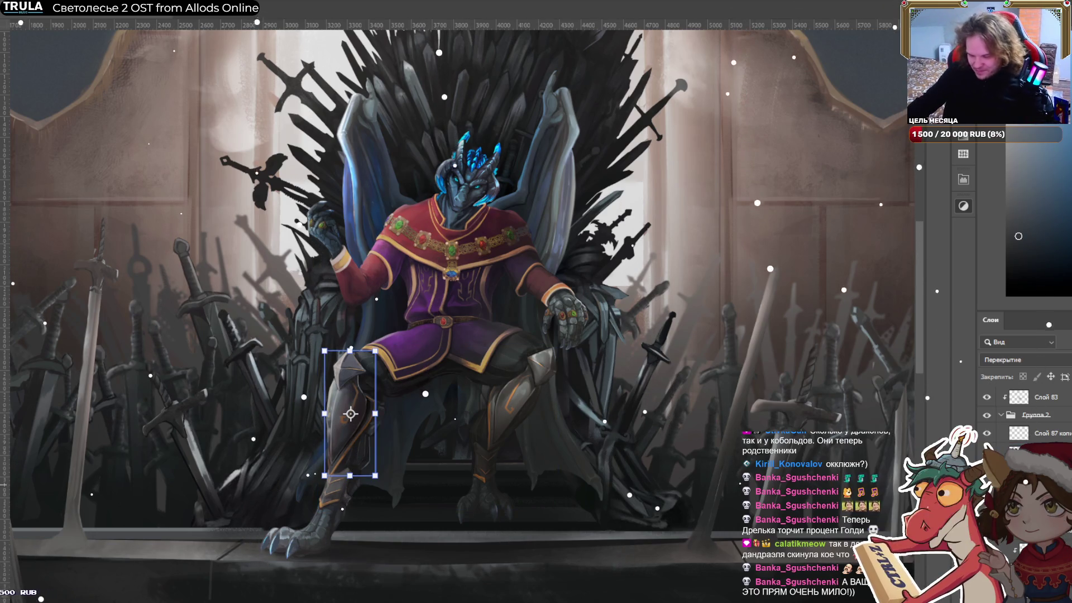
scroll(558, 273, up, 3)
mouse_move(575, 509)
mouse_down()
mouse_move(647, 376)
mouse_move(660, 372)
mouse_up()
key(Return)
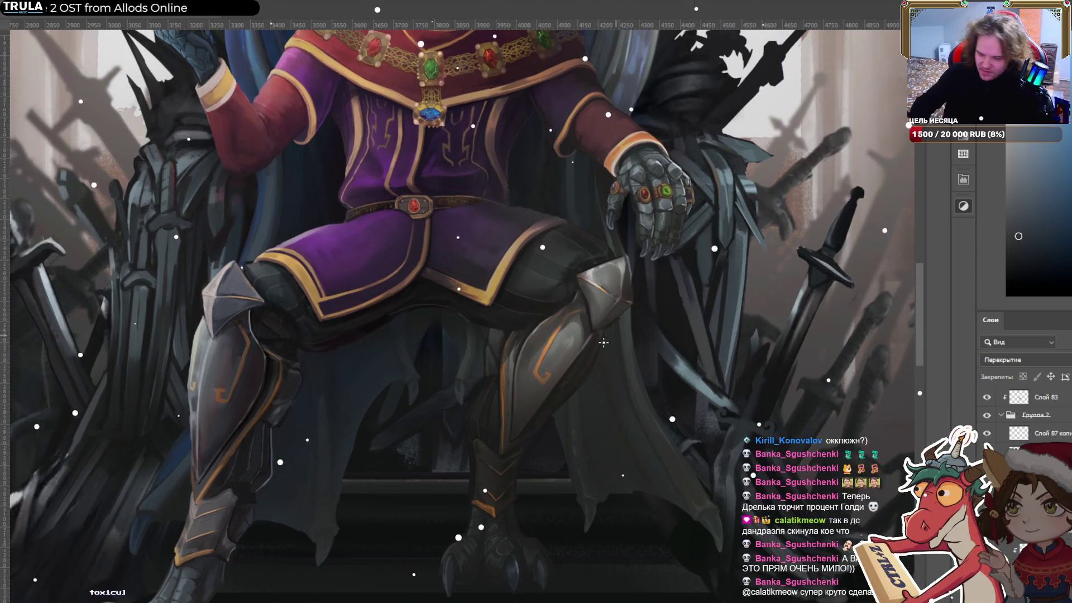
Lasso the right shin and knee armour, then subtract the area beside the knee.
drag(591, 327, 522, 442)
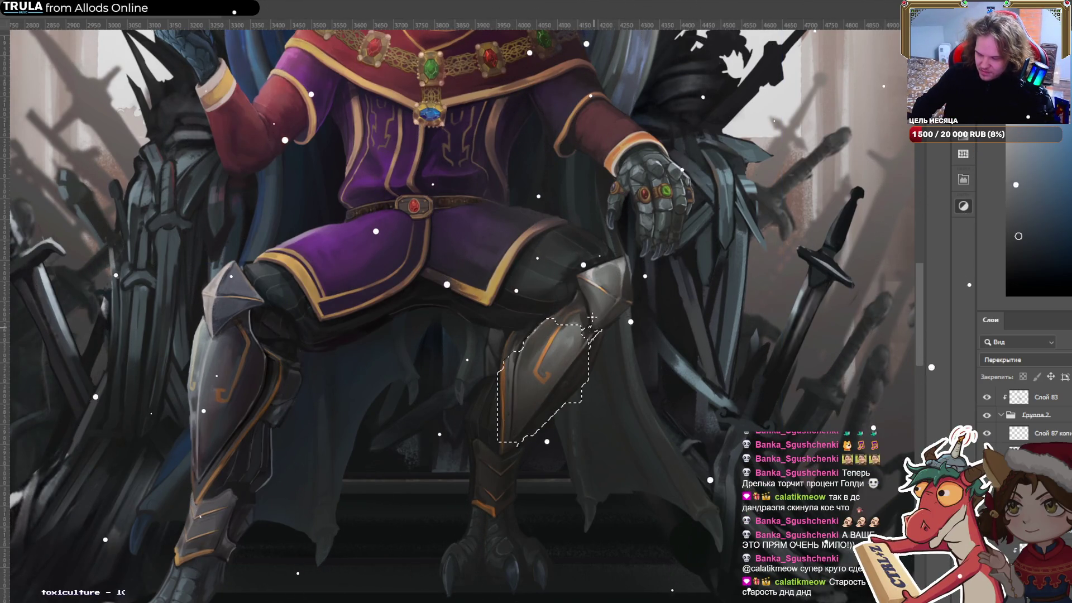
mouse_move(581, 366)
mouse_down()
mouse_move(519, 351)
mouse_move(538, 343)
mouse_up()
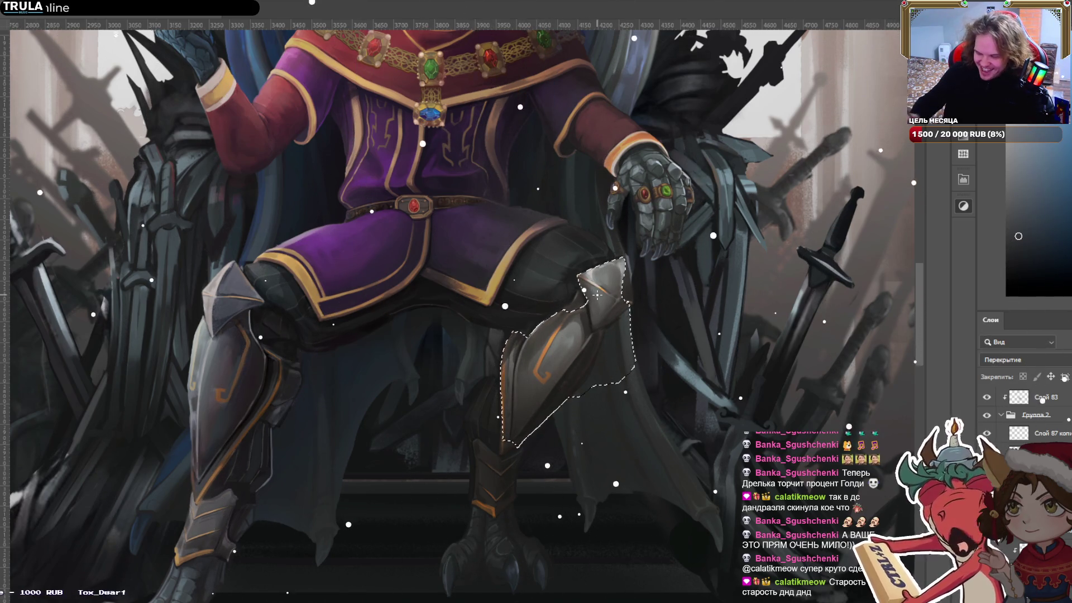
mouse_move(628, 263)
mouse_down()
mouse_move(627, 298)
mouse_move(650, 232)
mouse_up()
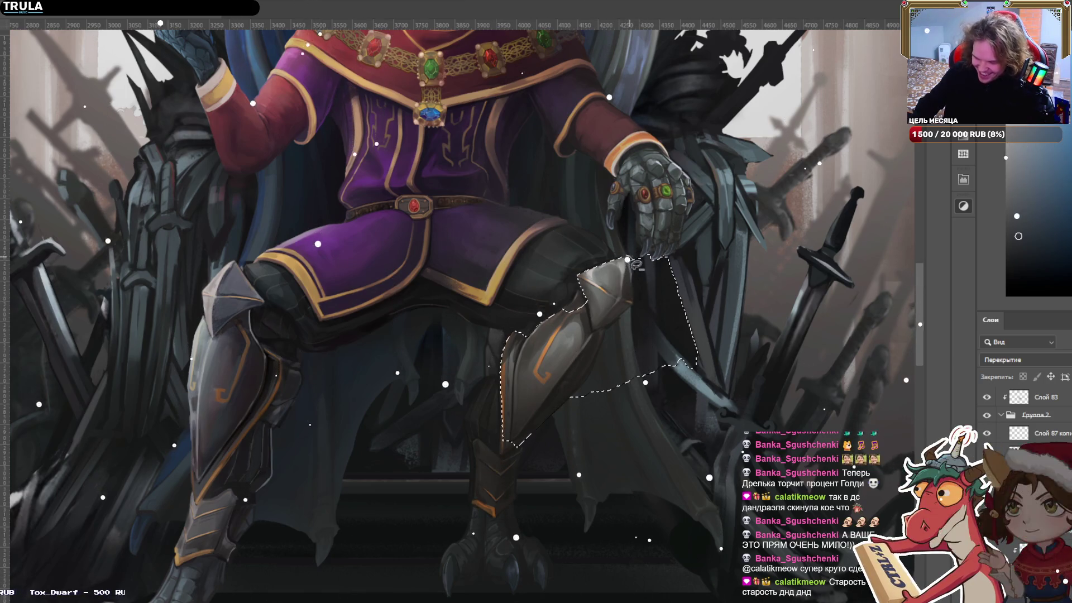
drag(630, 278, 634, 303)
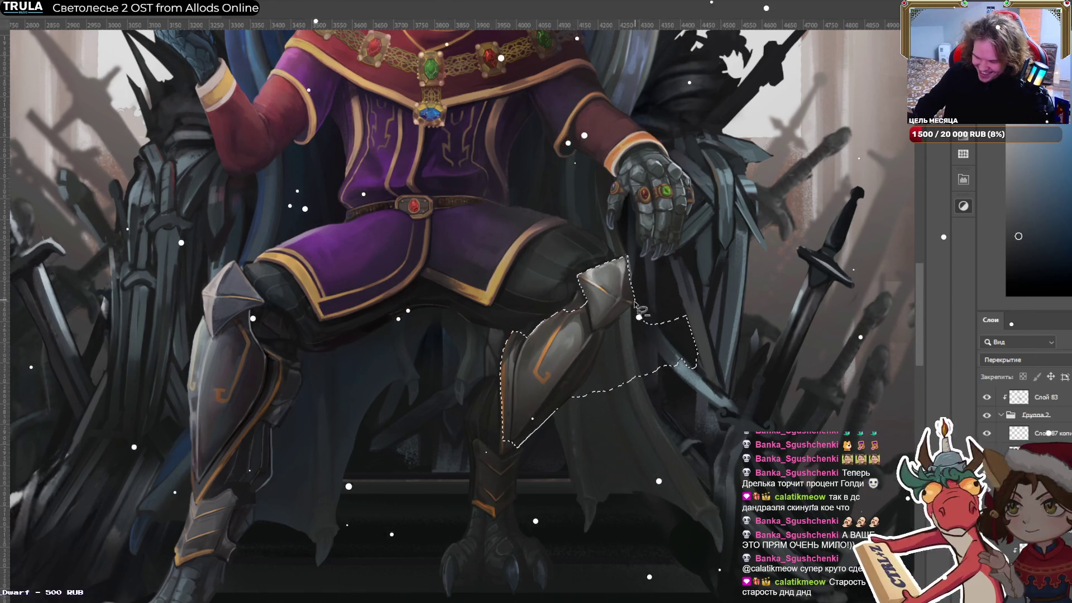
mouse_move(658, 433)
mouse_down()
mouse_move(612, 308)
mouse_move(525, 441)
mouse_move(506, 498)
mouse_move(493, 437)
mouse_up()
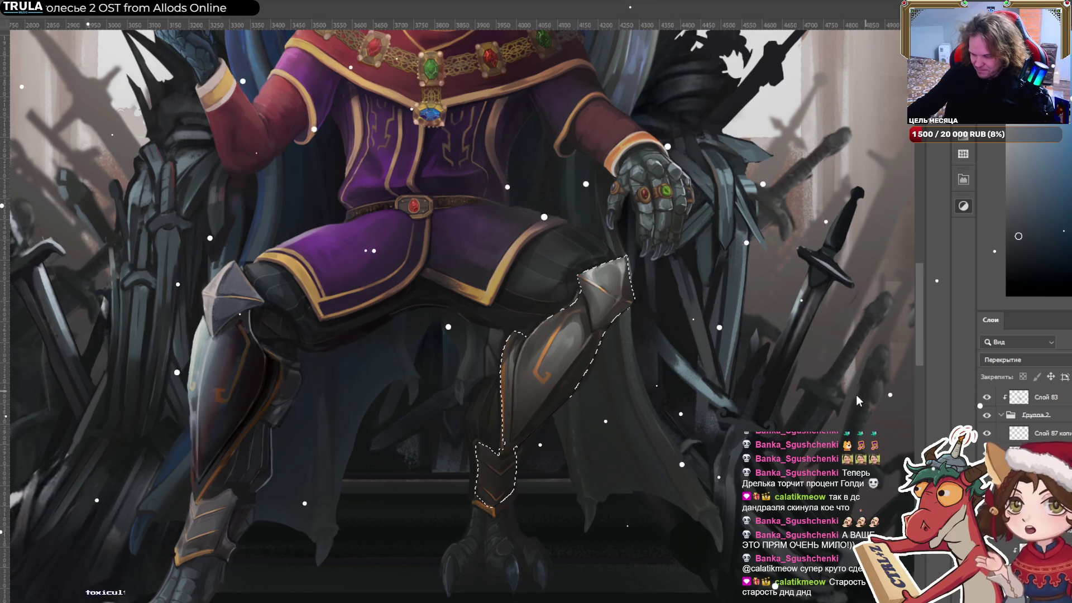
Lay a light-to-dark gradient across the shin, undoing and redoing to compare.
key(ctrl+z)
drag(186, 358, 276, 387)
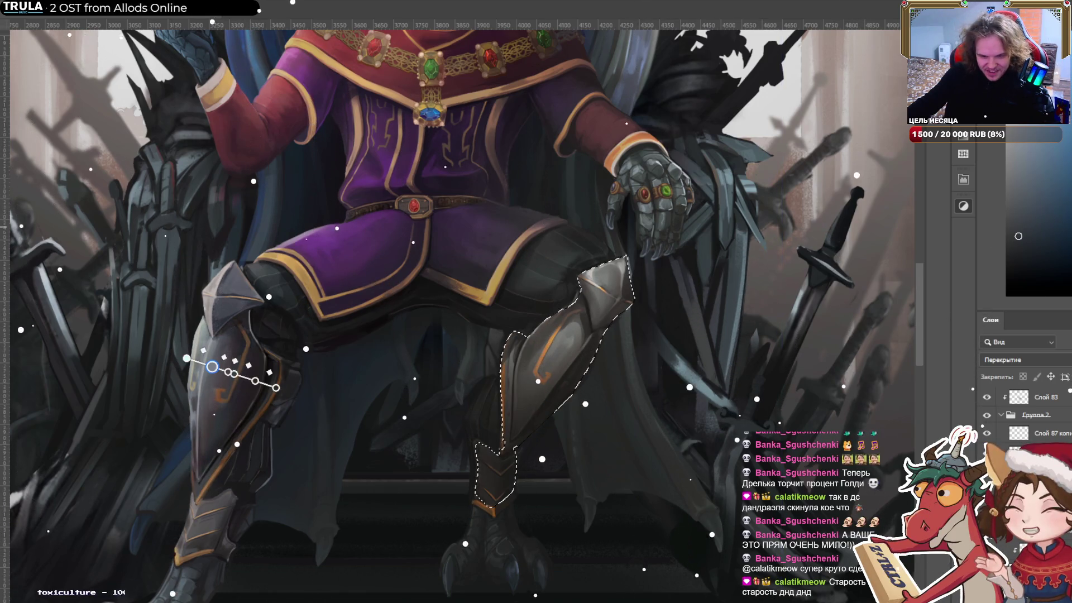
key(ctrl+z)
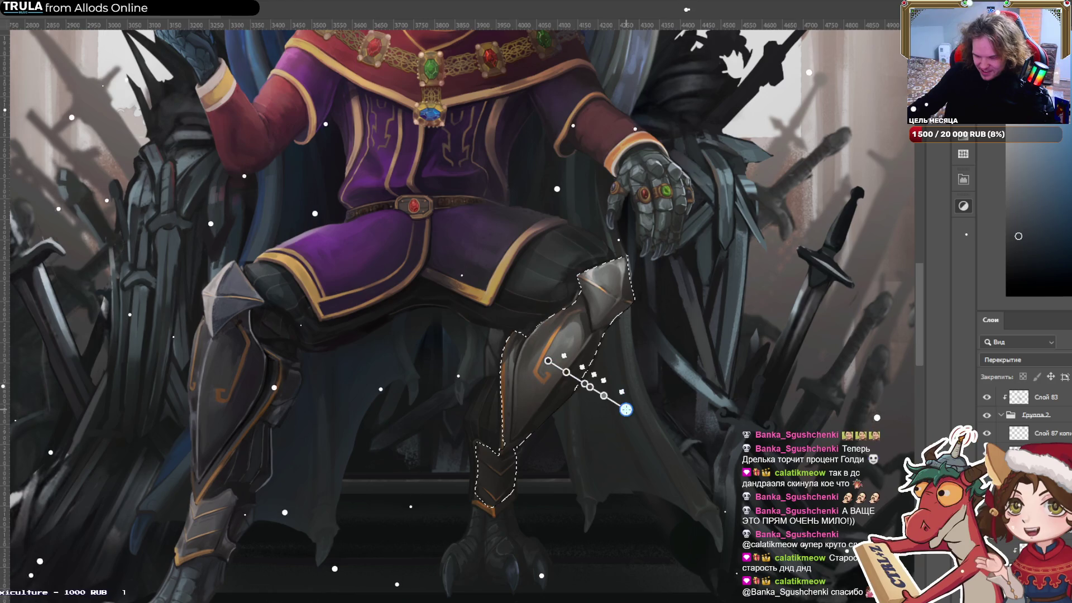
key(ctrl+z)
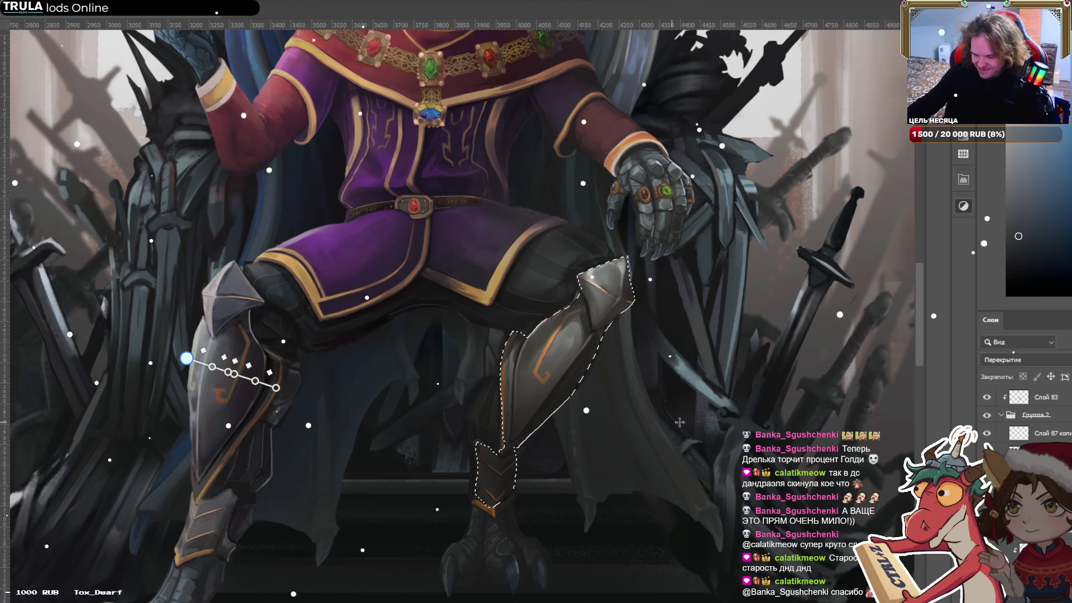
key(ctrl+z)
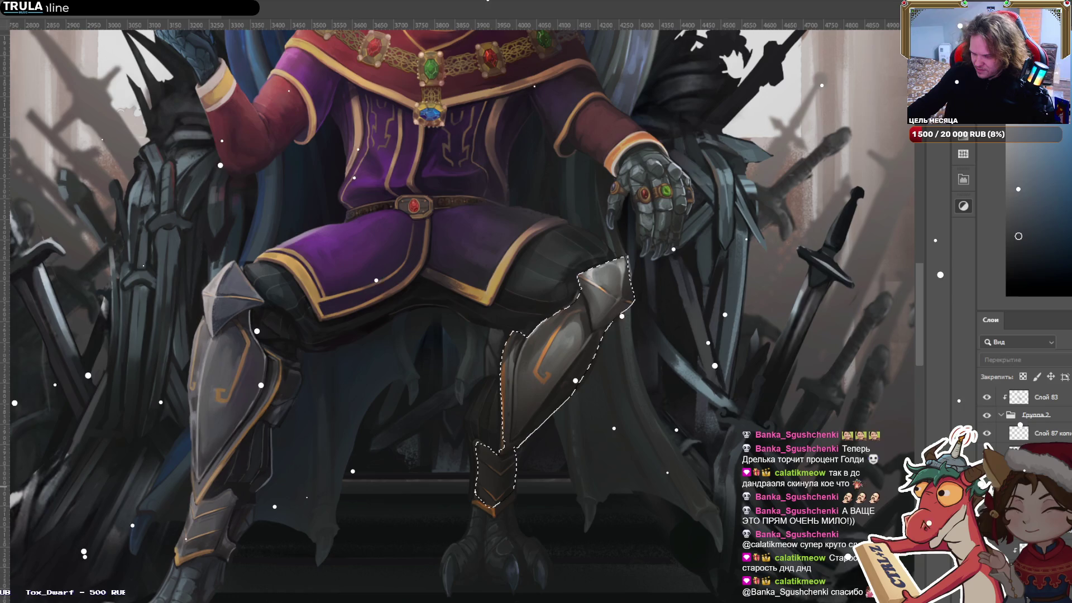
key(ctrl+z)
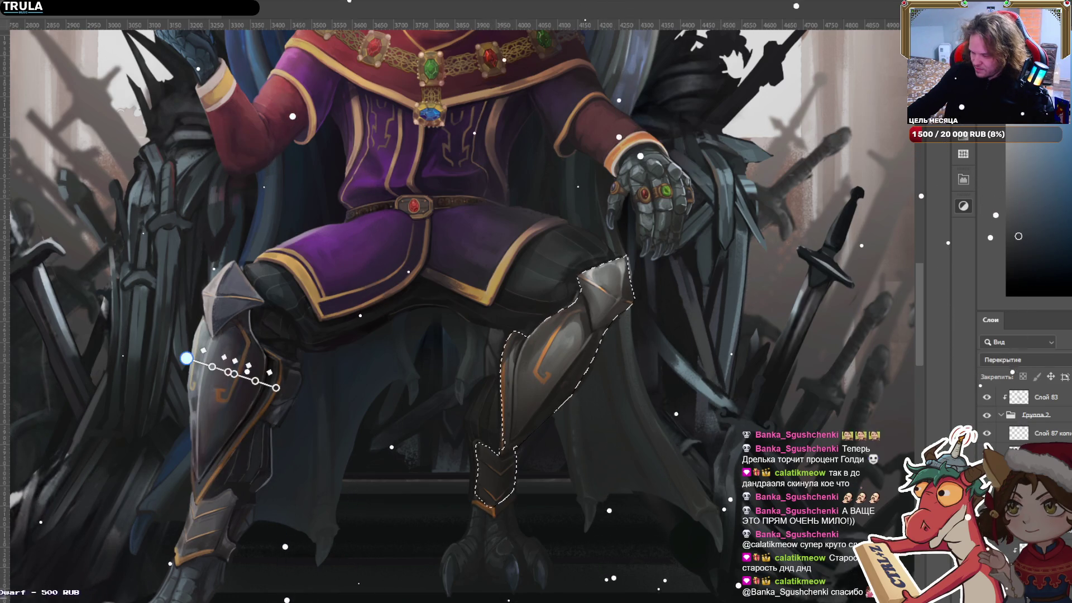
Redraw the gradient inside the shin selection and finish it in Overlay blending.
key(Return)
mouse_move(522, 355)
mouse_down()
mouse_move(603, 407)
mouse_move(525, 316)
mouse_move(519, 330)
mouse_up()
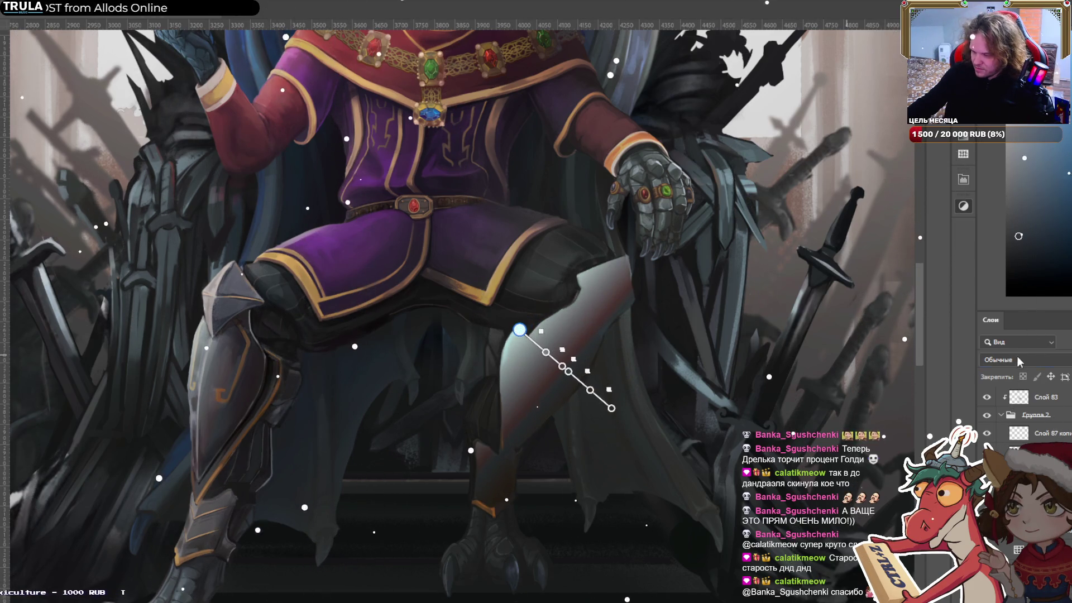
scroll(1020, 360, down, 12)
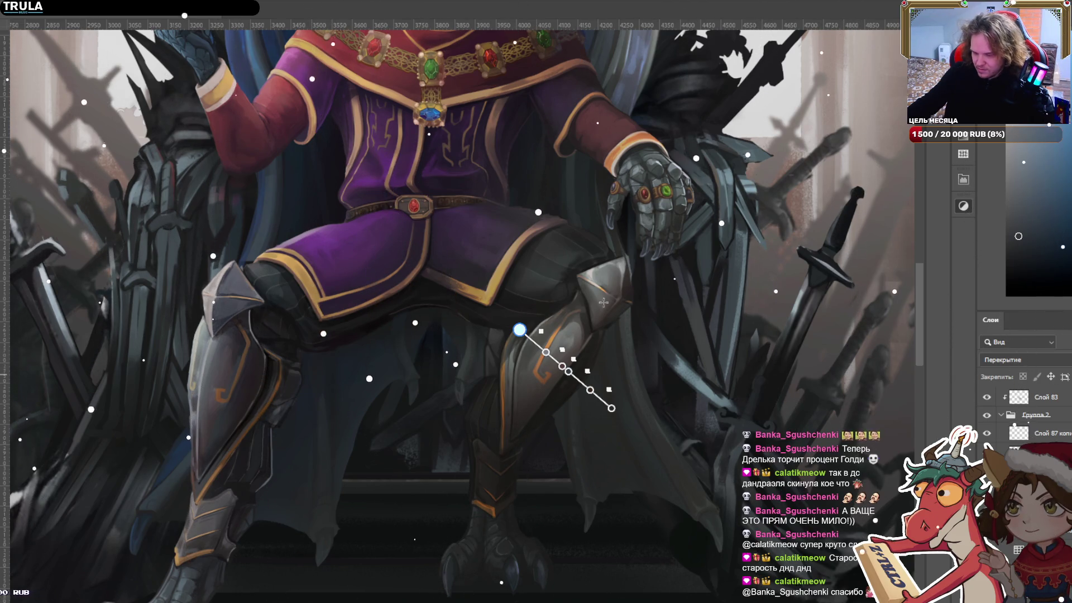
key(Return)
Zoom out to the full painting, zoom back into the legs, and select the Hard Light leg armour layer.
scroll(338, 262, down, 2)
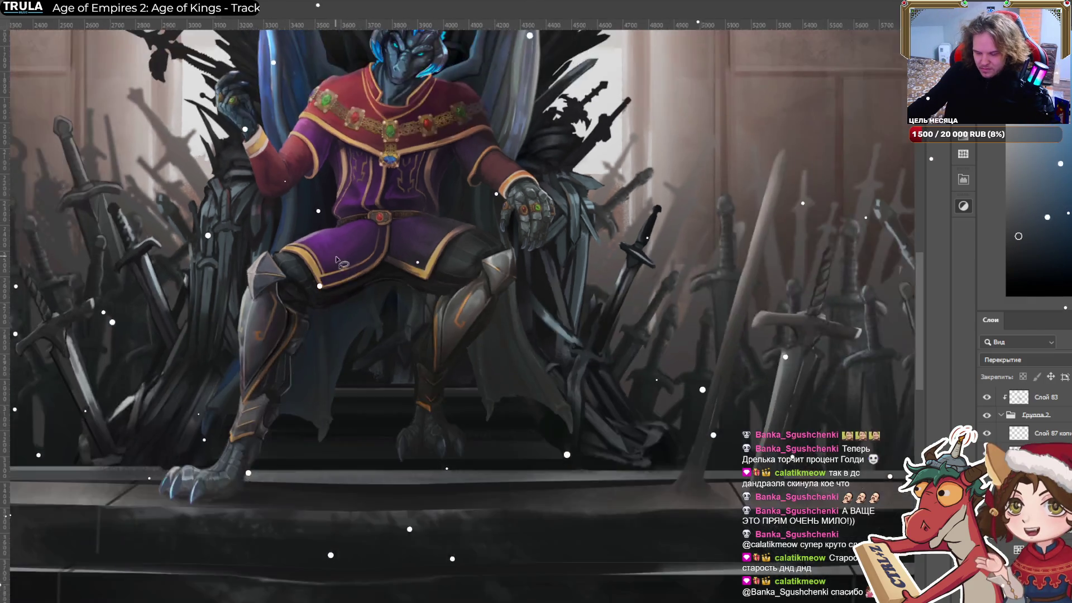
scroll(338, 262, down, 3)
scroll(640, 345, down, 1)
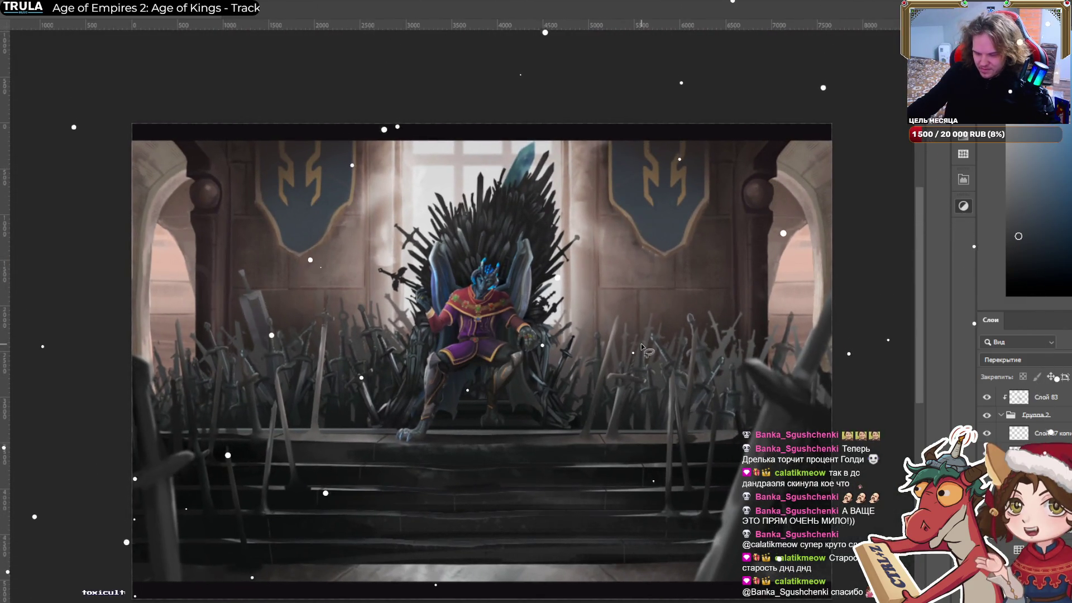
scroll(502, 354, up, 2)
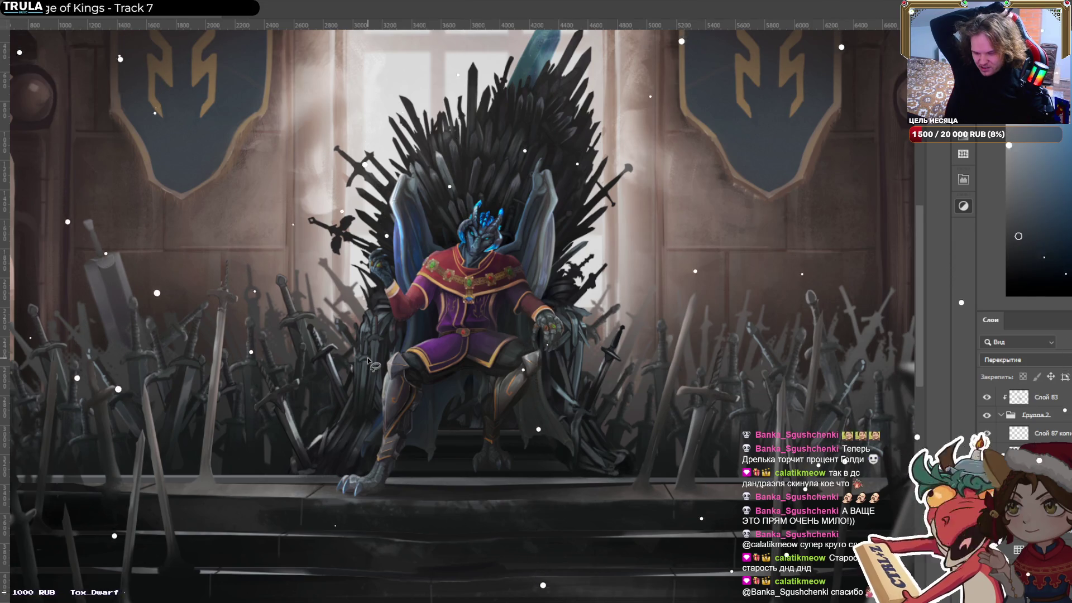
scroll(586, 402, up, 2)
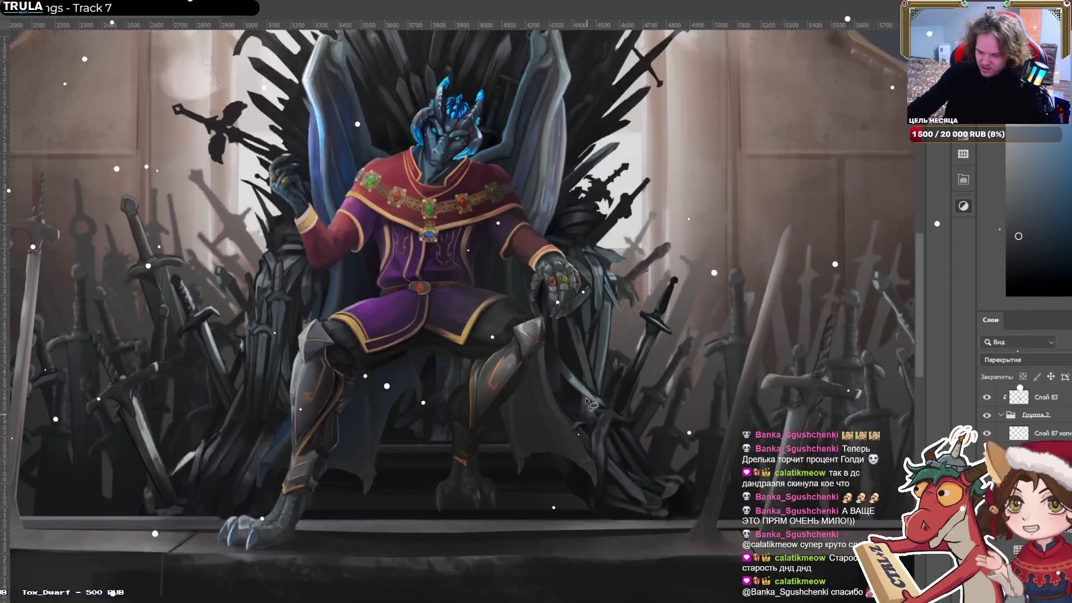
scroll(587, 402, up, 3)
click(503, 412)
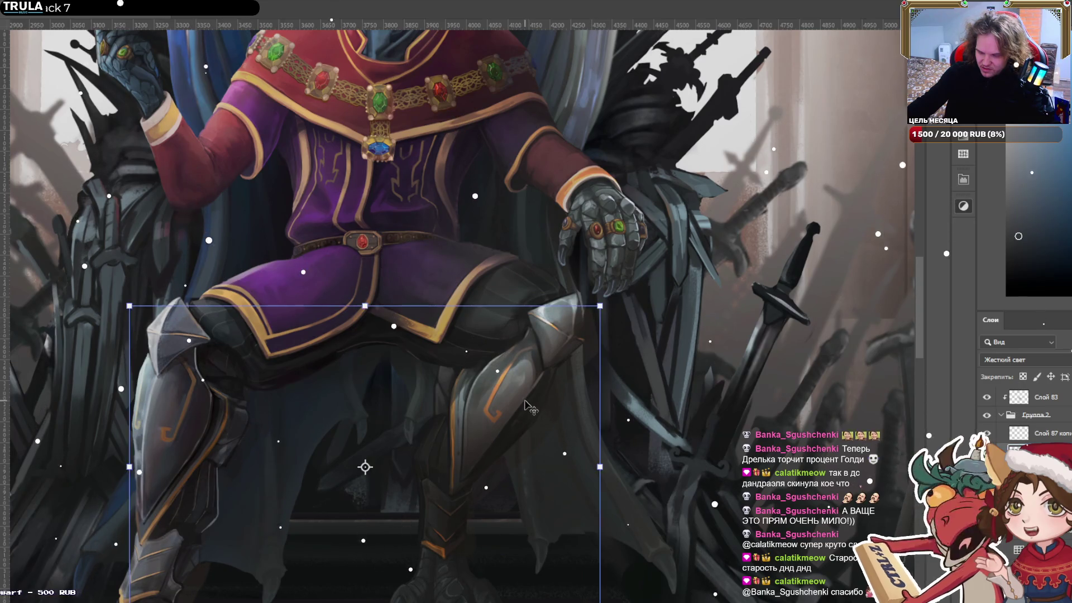
Lasso the right leg armour, set its shading layer to Overlay, and deselect.
key(l)
drag(609, 249, 628, 260)
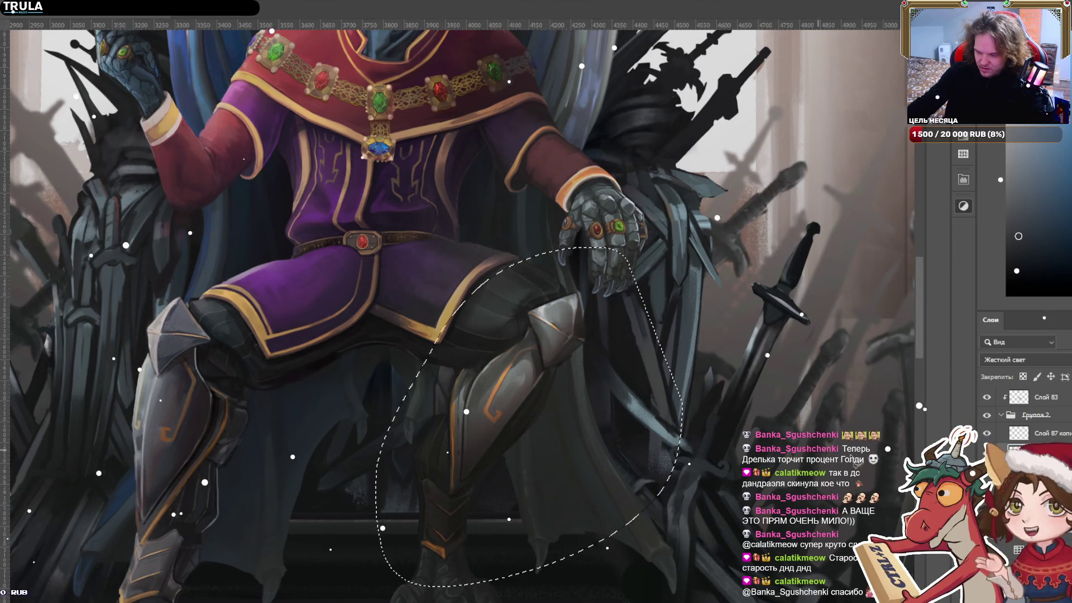
key(shift+minus)
key(shift+minus)
drag(558, 390, 567, 404)
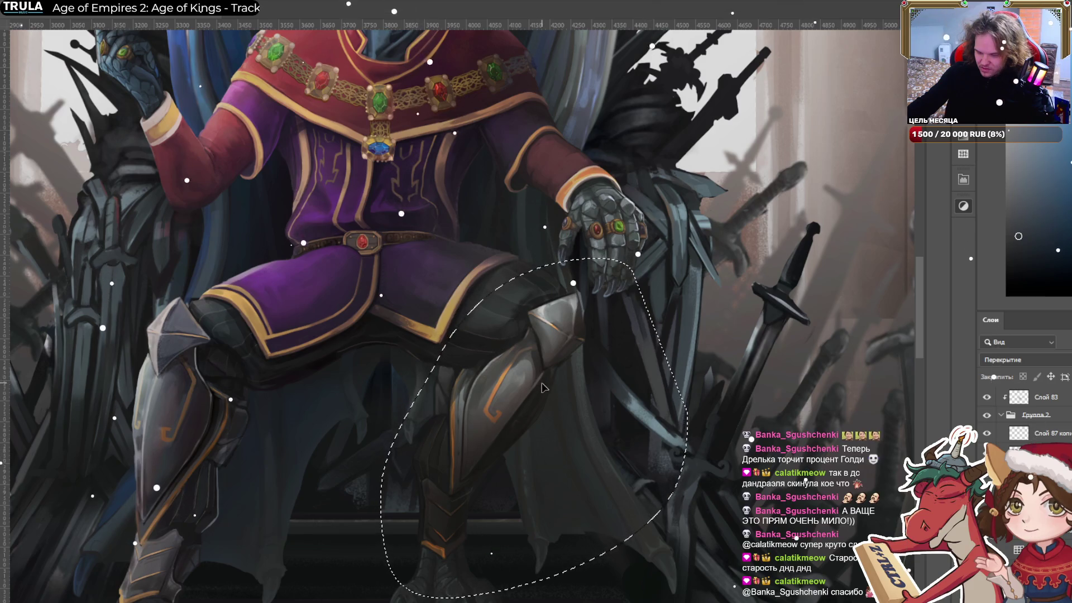
key(ctrl+d)
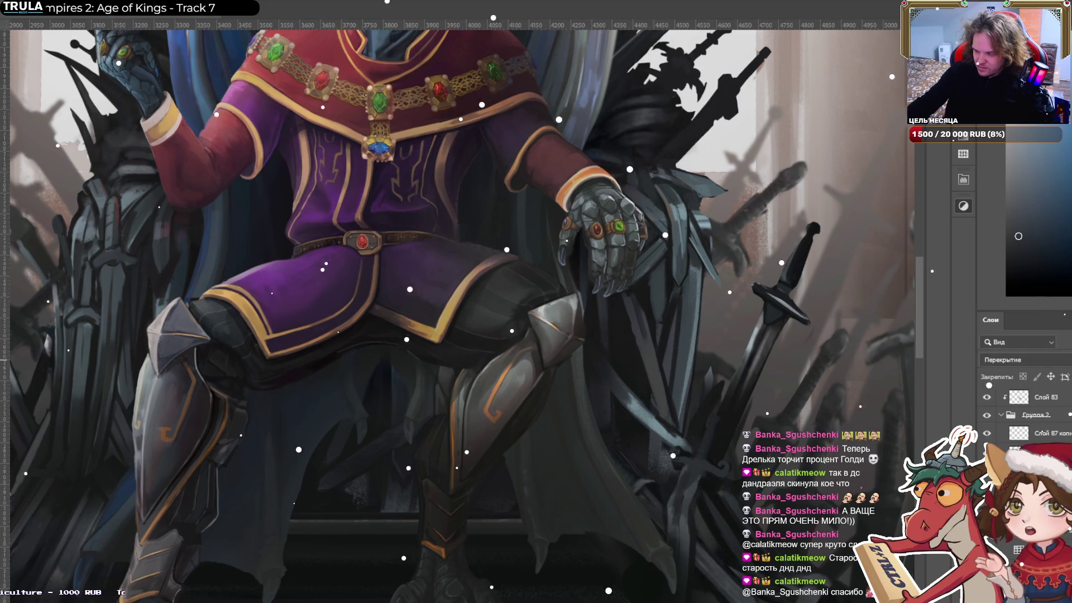
Toggle undo and redo to compare the leg shading, settling on the brighter version.
key(ctrl+z)
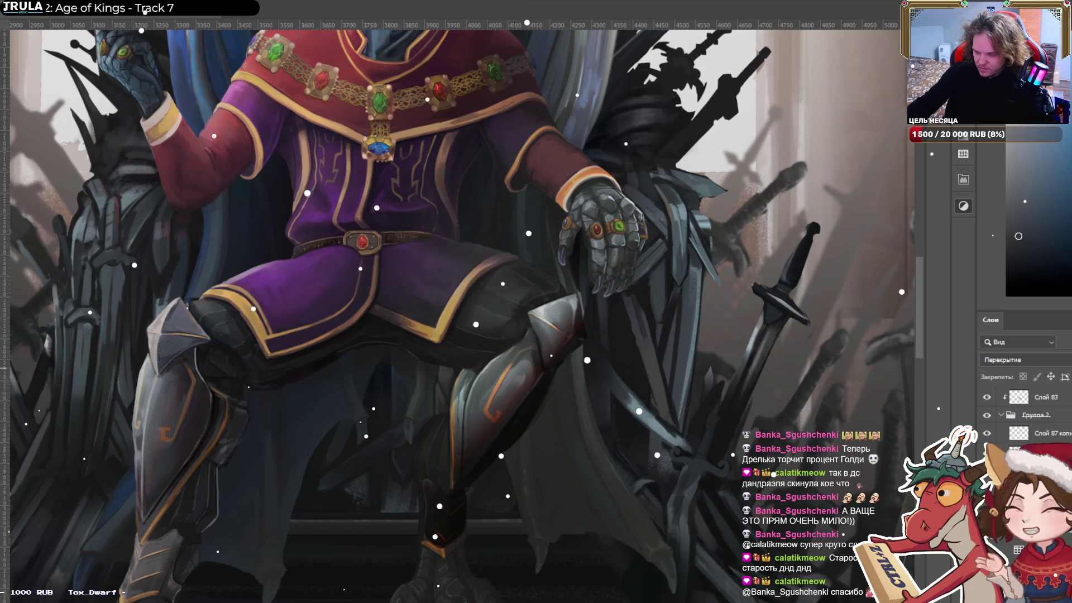
key(ctrl+shift+z)
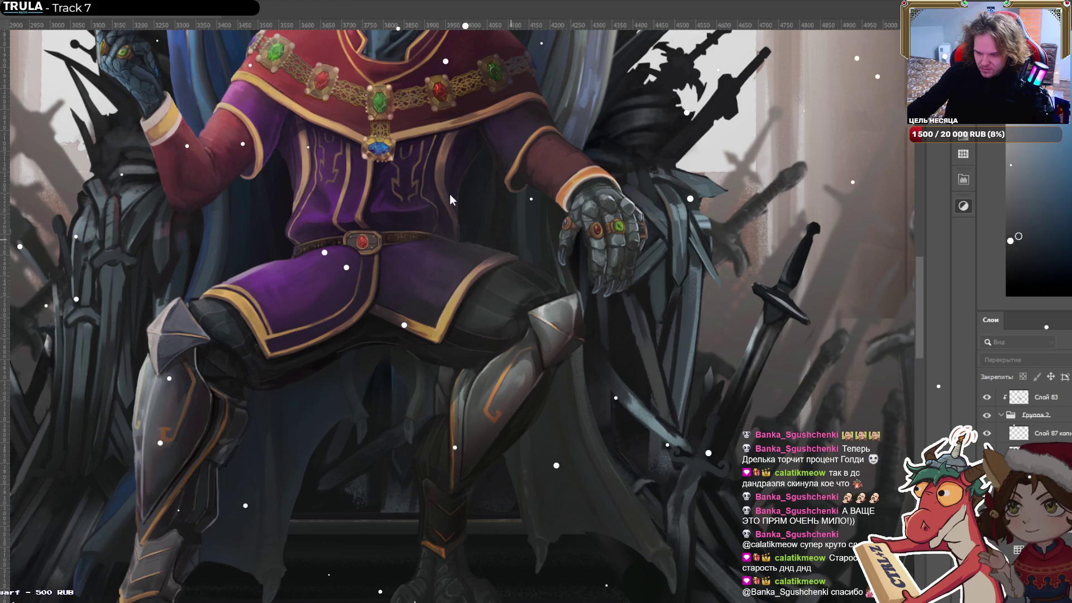
key(ctrl+z)
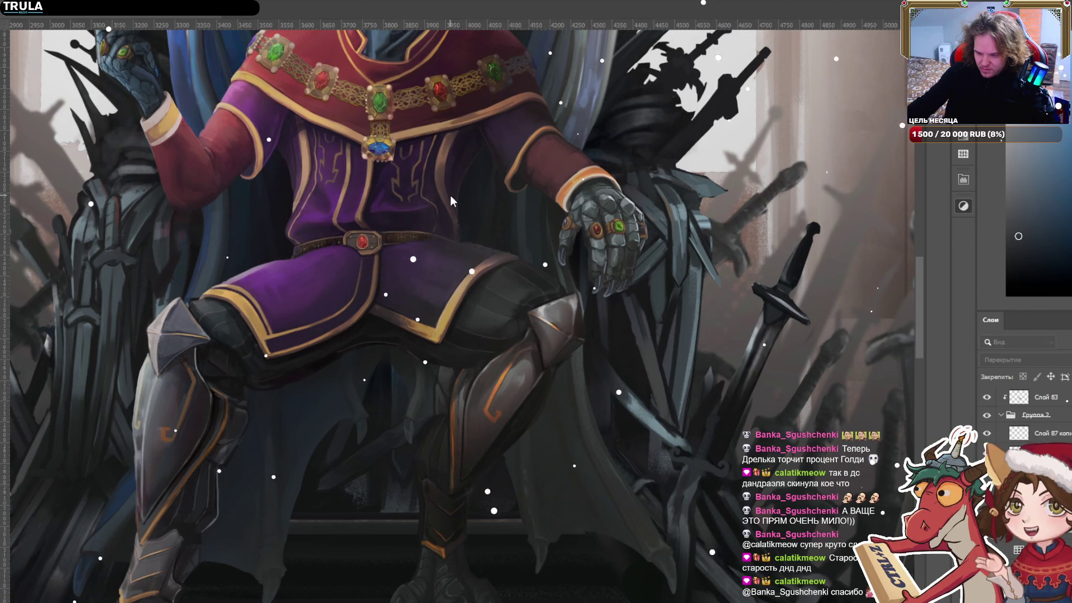
key(ctrl+z)
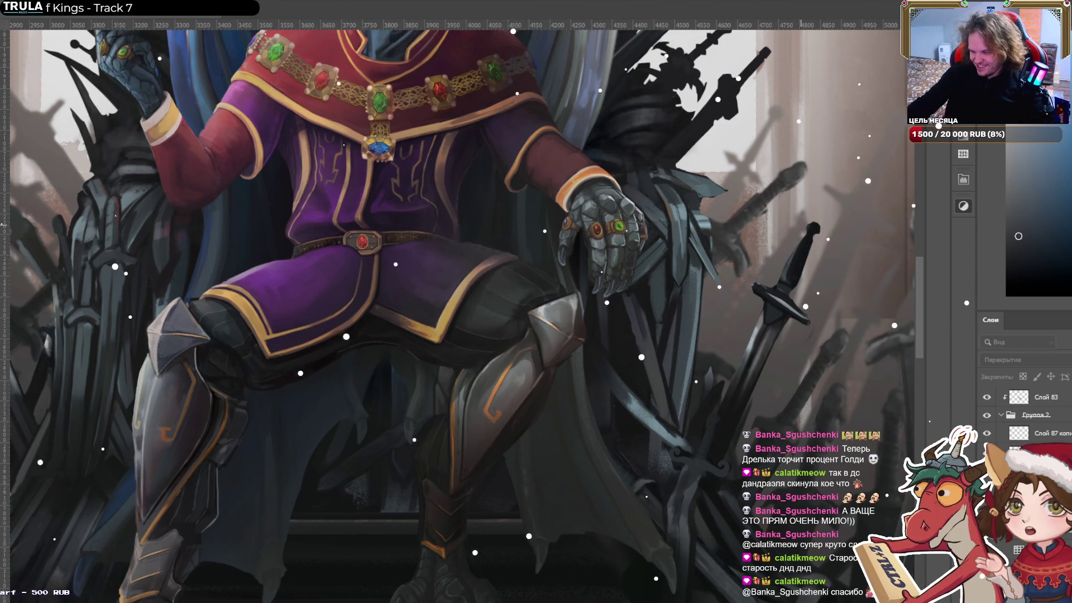
Set black paint with a larger brush, level the tilted armour close-up, and zoom out.
drag(658, 109, 731, 400)
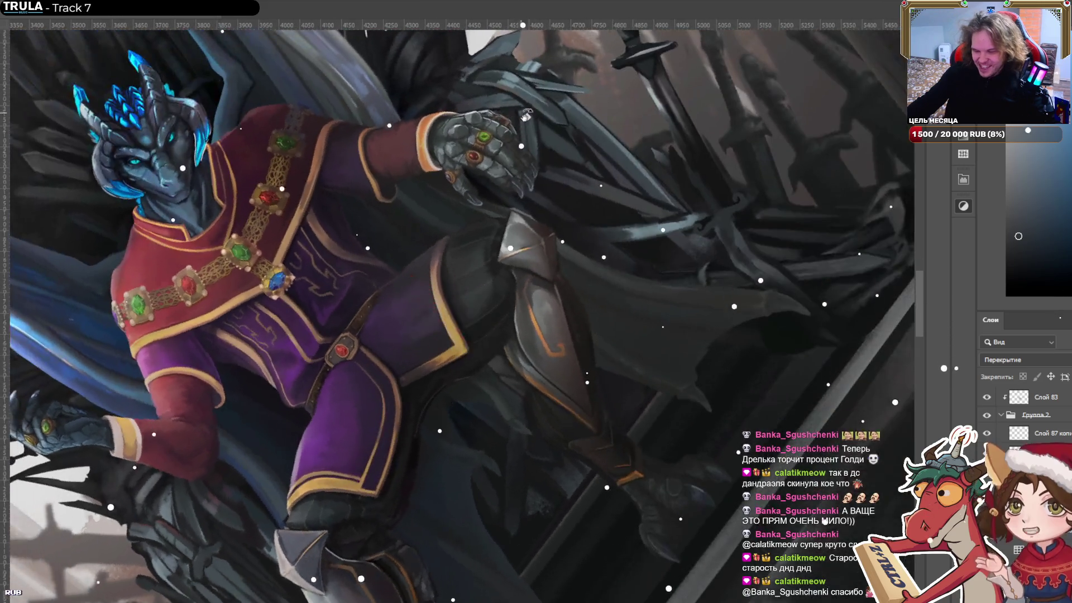
key(d)
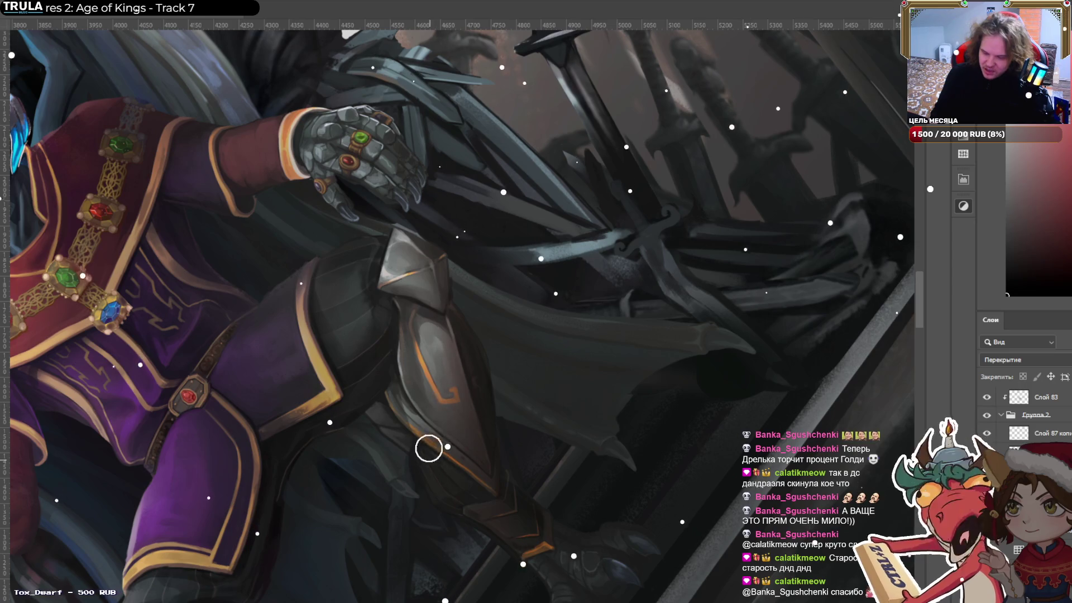
key(bracketright)
key(bracketright)
key(bracketright)
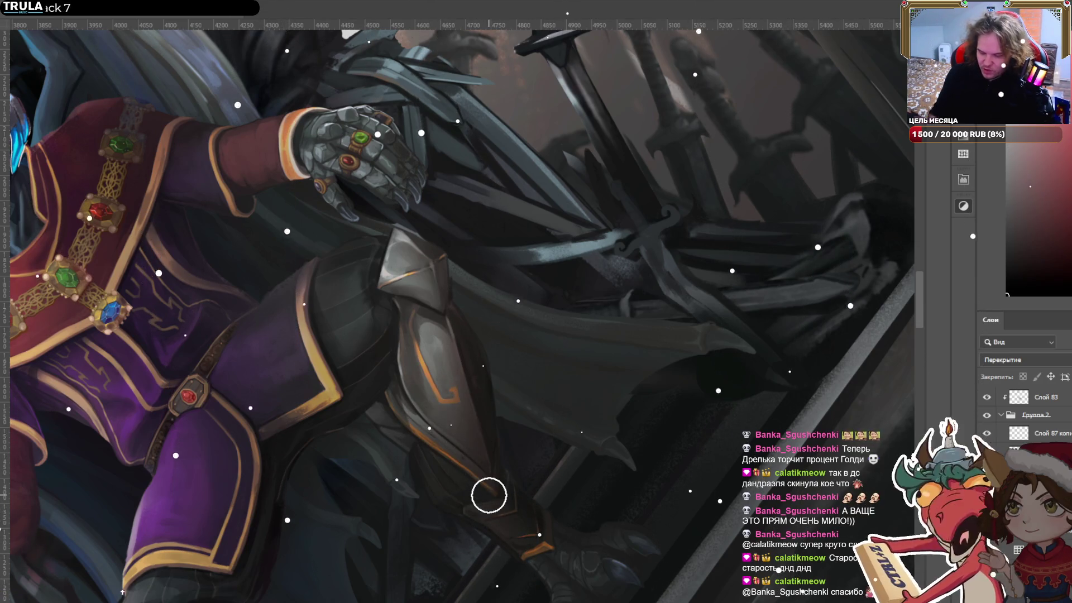
scroll(318, 304, down, 5)
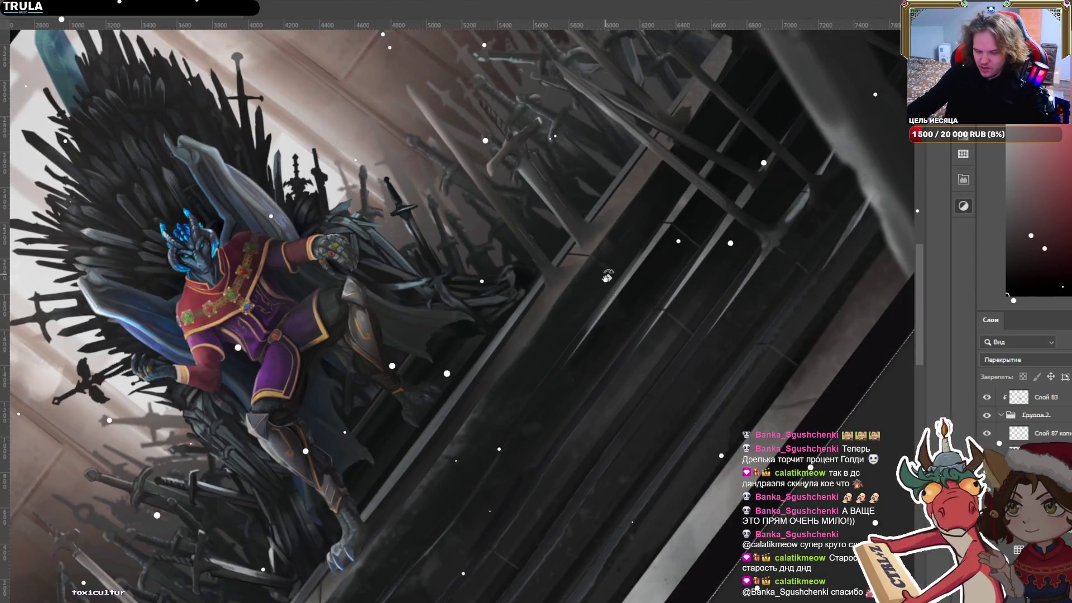
drag(607, 276, 610, 258)
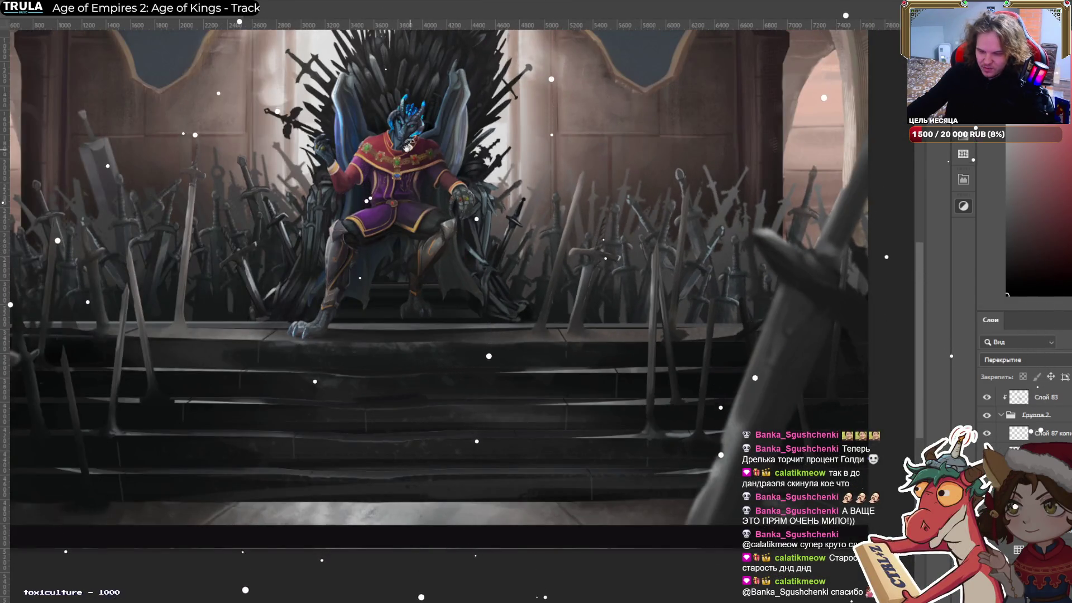
Zoom in and out across the painting, then pan to the left wall under the blue banner.
scroll(407, 146, up, 2)
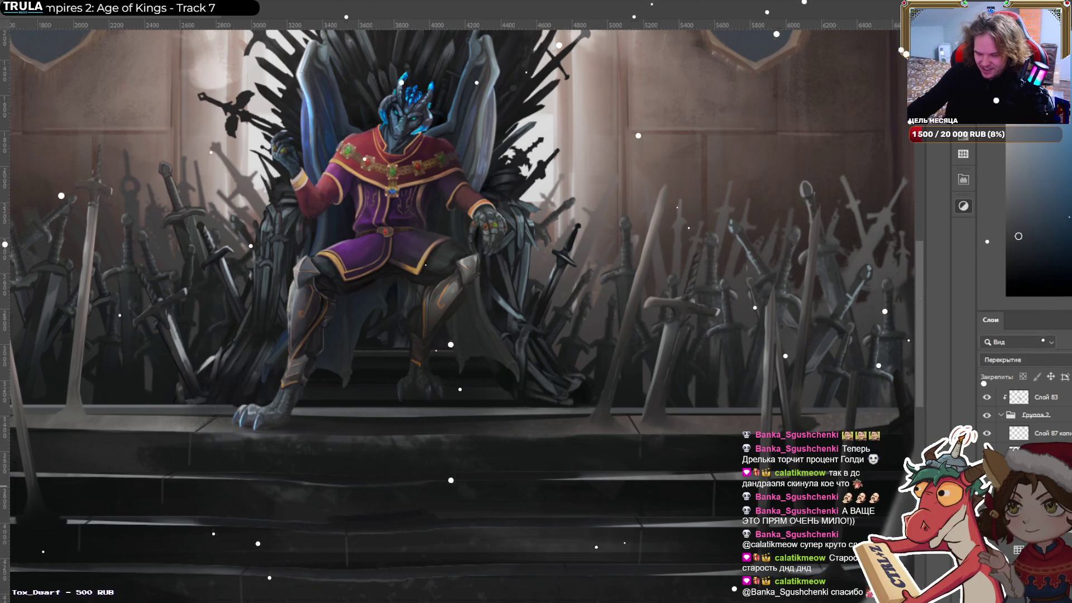
scroll(581, 268, down, 3)
scroll(580, 268, up, 2)
scroll(580, 268, down, 3)
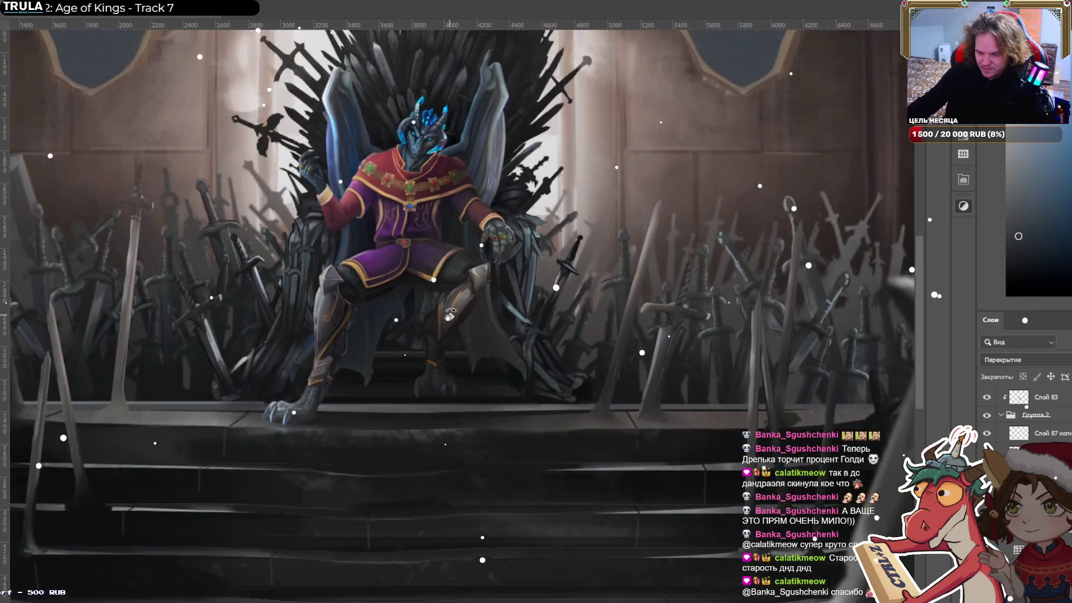
scroll(581, 268, down, 2)
scroll(580, 268, down, 2)
scroll(581, 268, up, 1)
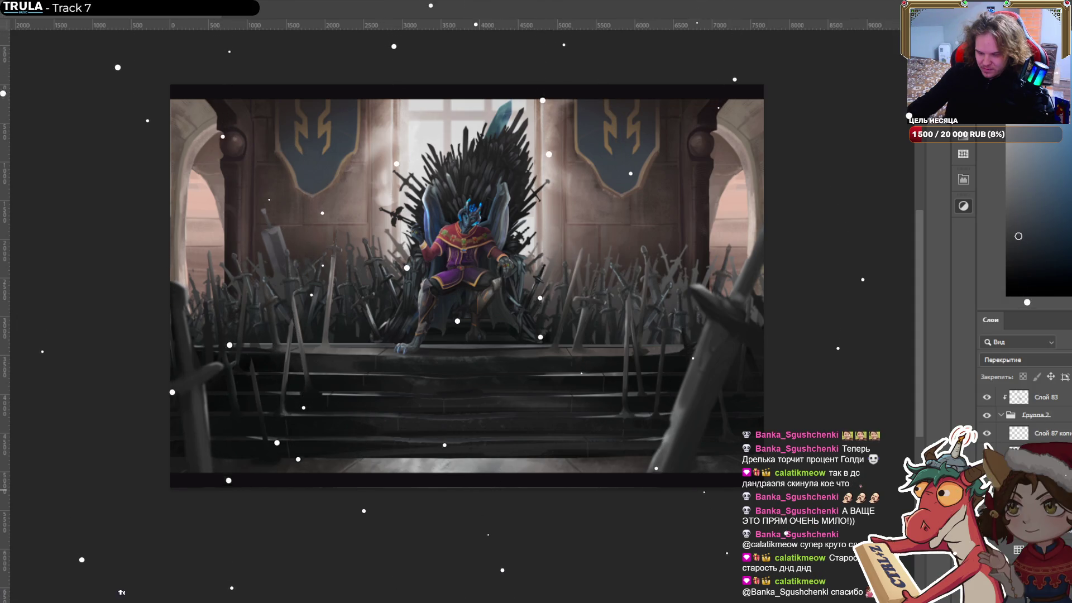
scroll(463, 218, up, 5)
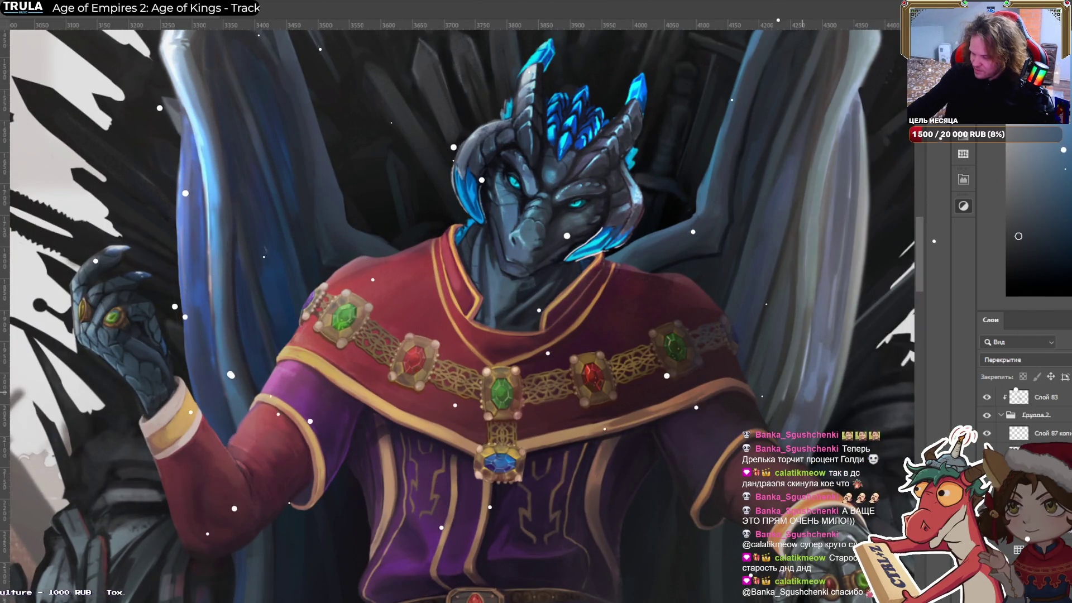
scroll(602, 362, down, 5)
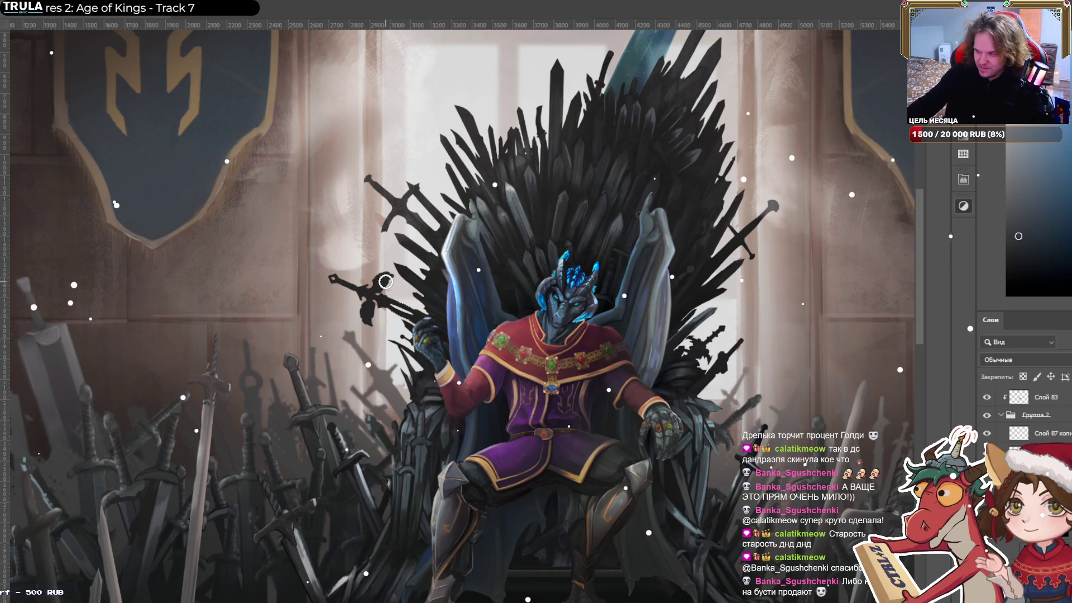
drag(386, 282, 648, 306)
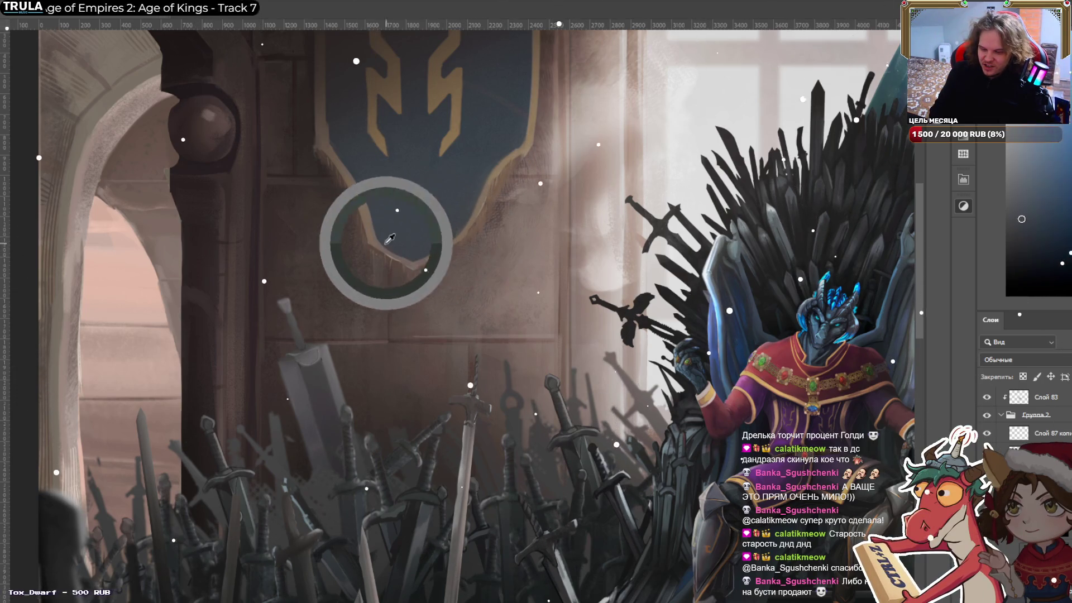
Sample gold from the banner trim and try trial gold curves on the wall, undoing each.
alt+click(748, 375)
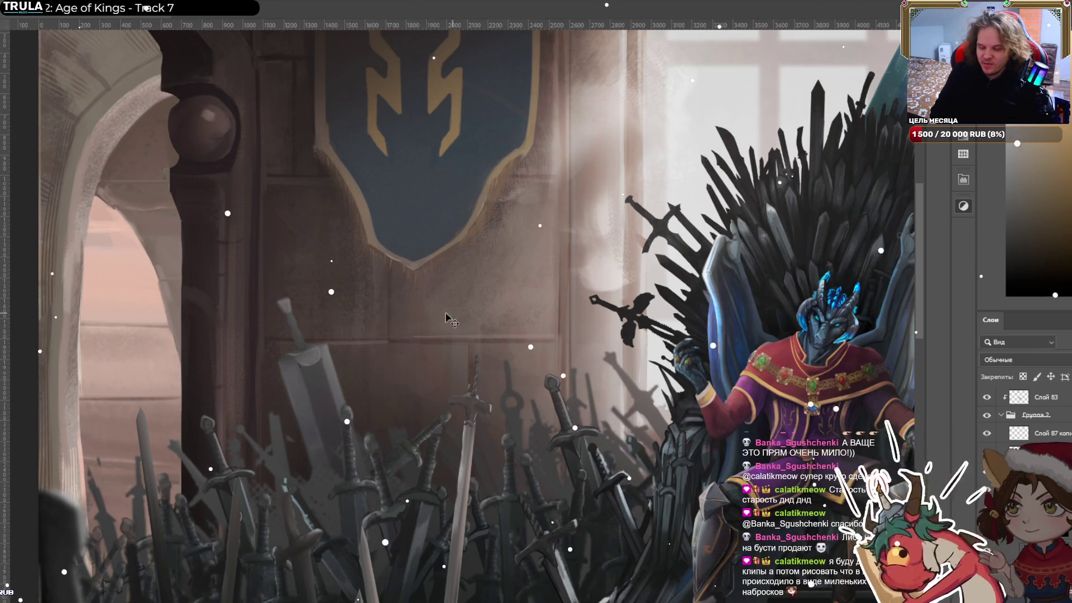
drag(406, 306, 490, 316)
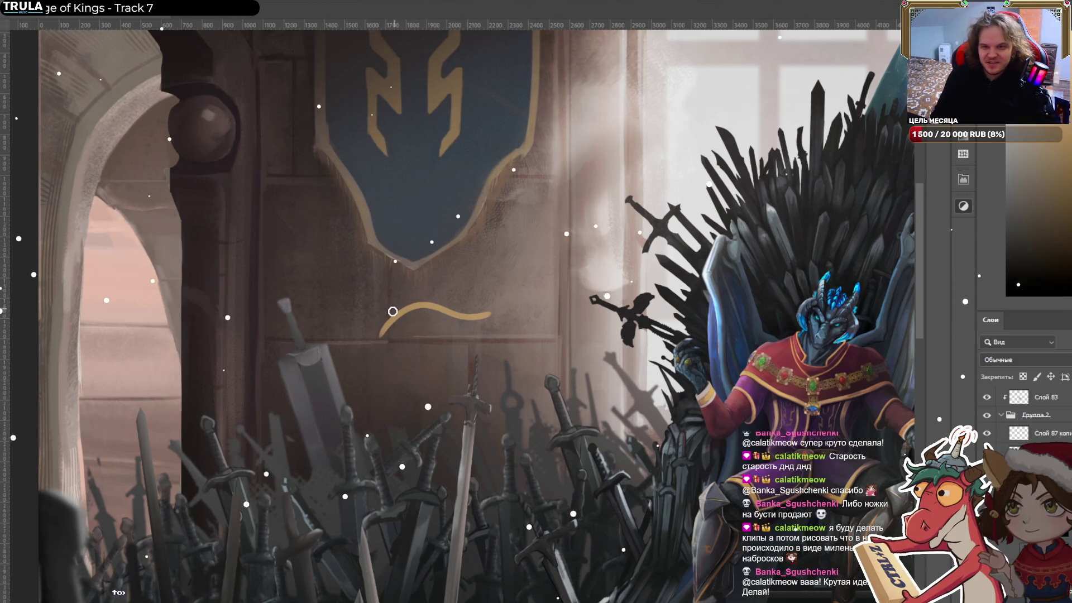
key(ctrl+z)
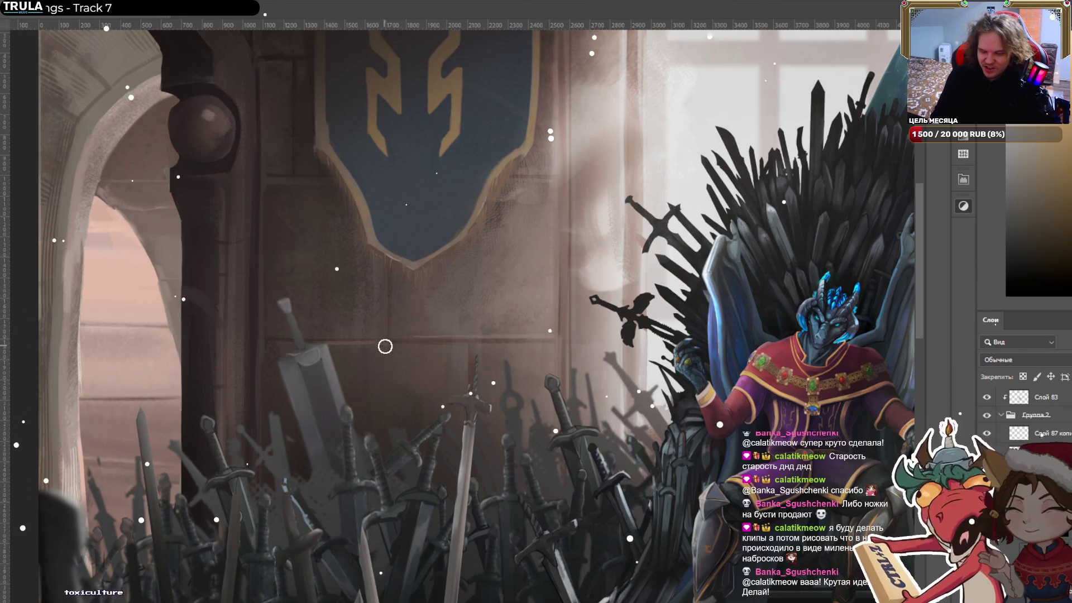
drag(386, 357, 516, 277)
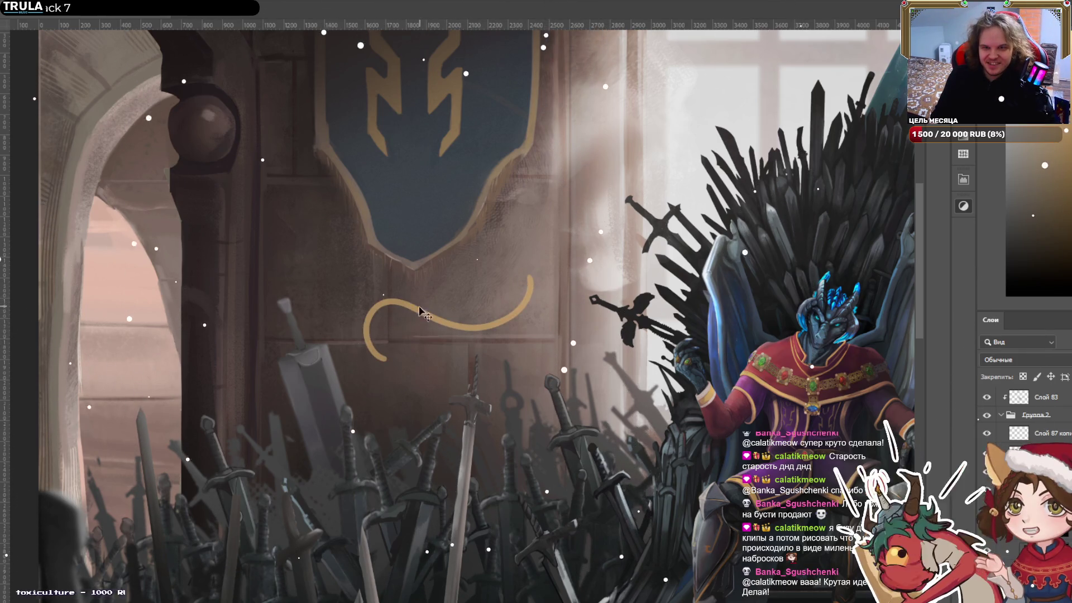
key(ctrl+z)
drag(473, 370, 562, 294)
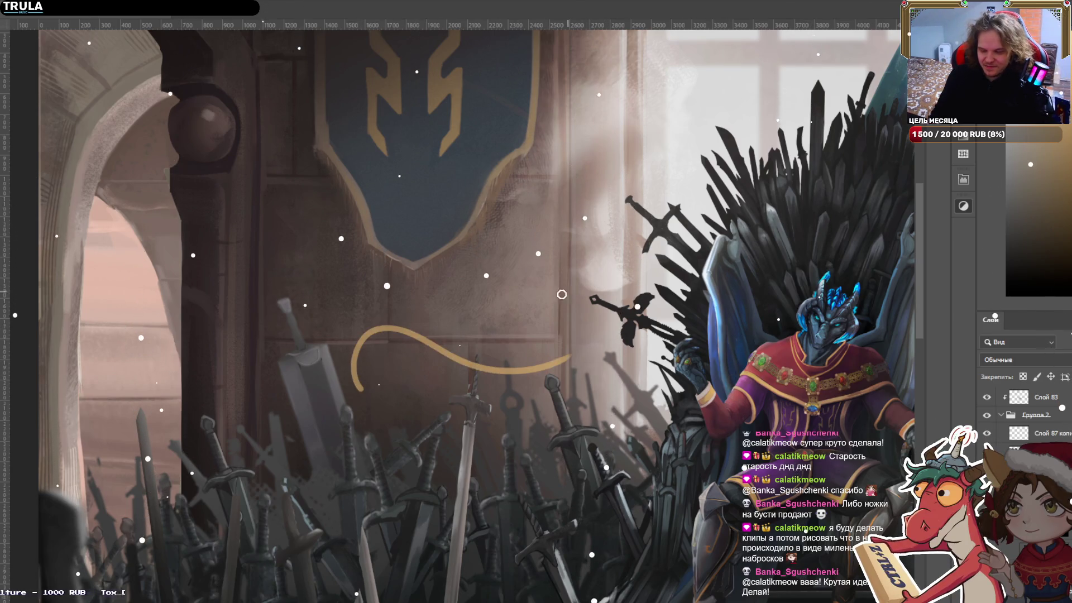
key(ctrl+z)
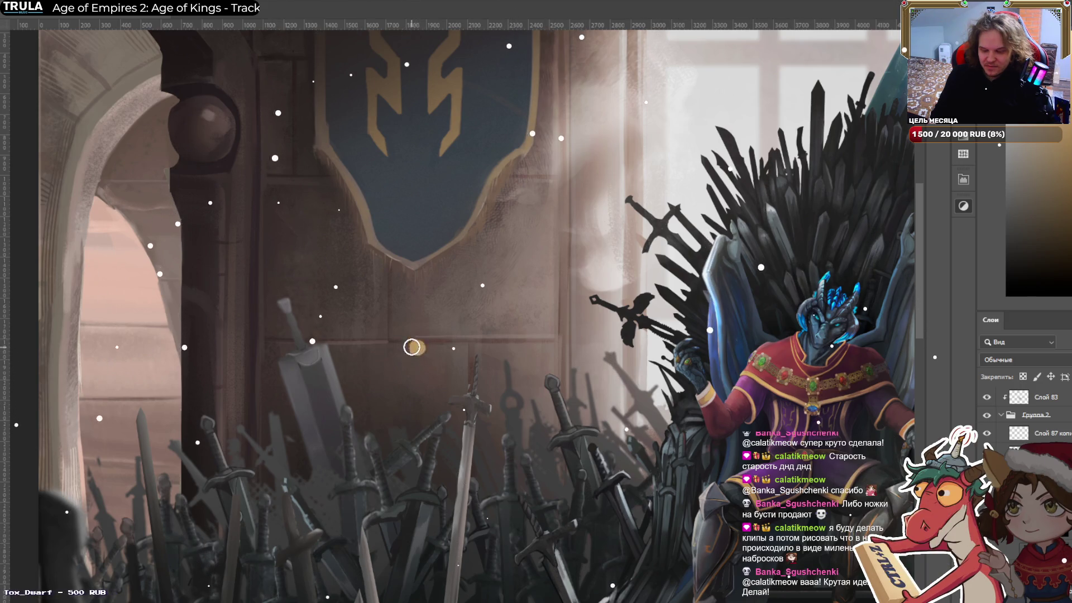
Try several looping gold S-curves on the wall, undoing each attempt.
drag(416, 373, 581, 372)
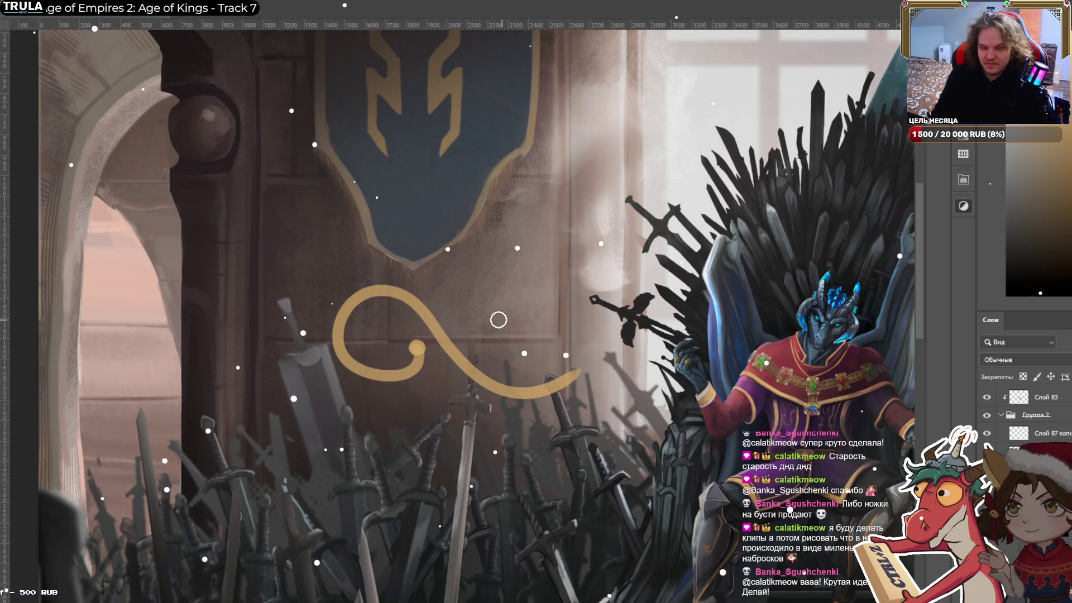
key(ctrl+z)
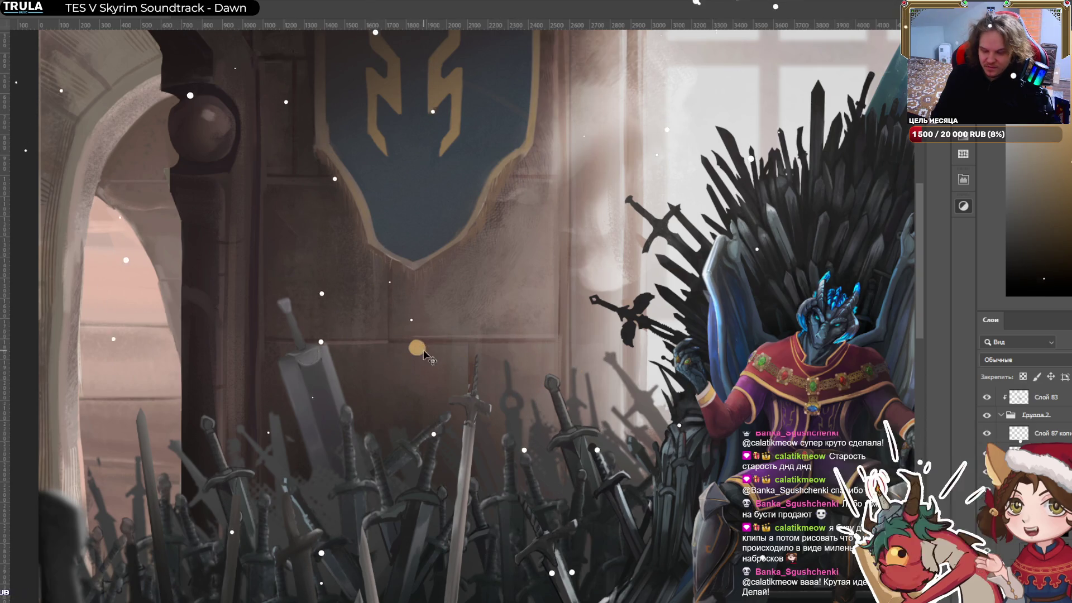
key(ctrl+z)
drag(417, 339, 592, 413)
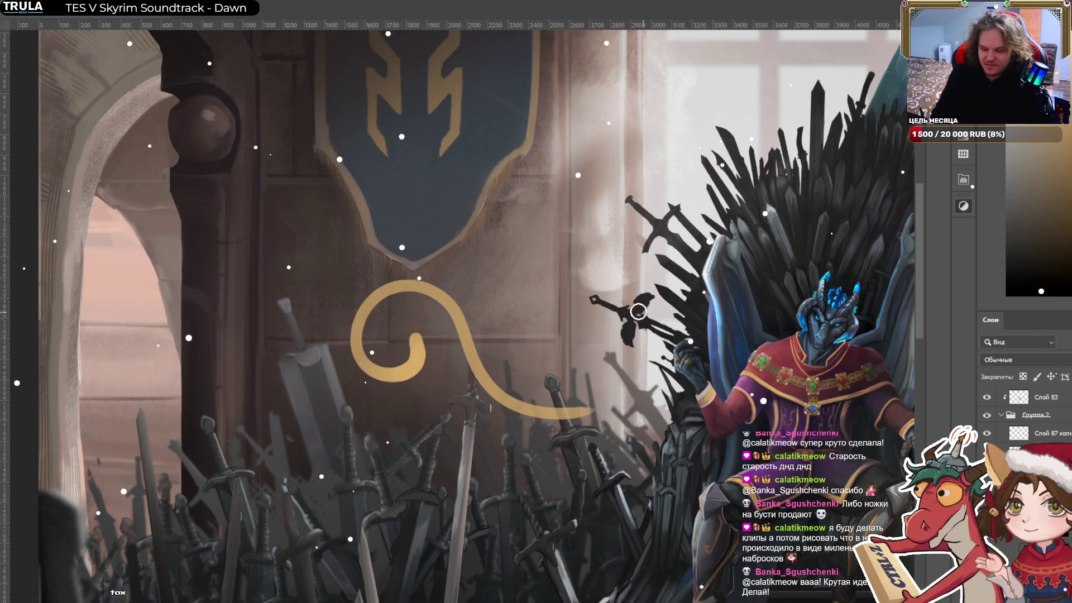
key(ctrl+z)
drag(386, 320, 595, 350)
key(ctrl+z)
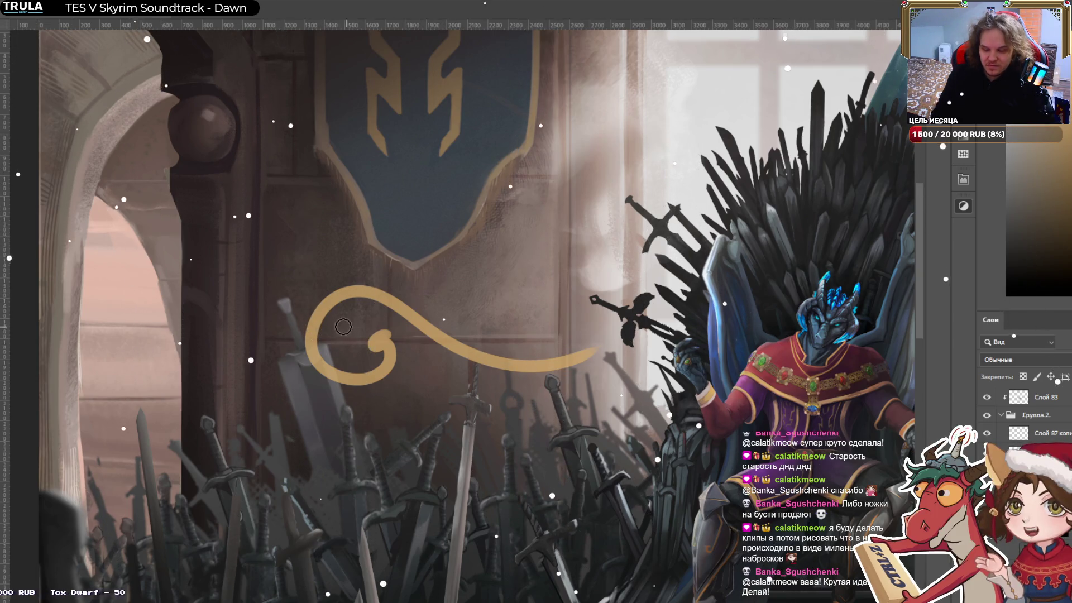
Paint the gold swirl's upper curve and lower tail, extending it to the throne and curling it into a loop.
drag(316, 322, 484, 337)
key(ctrl+z)
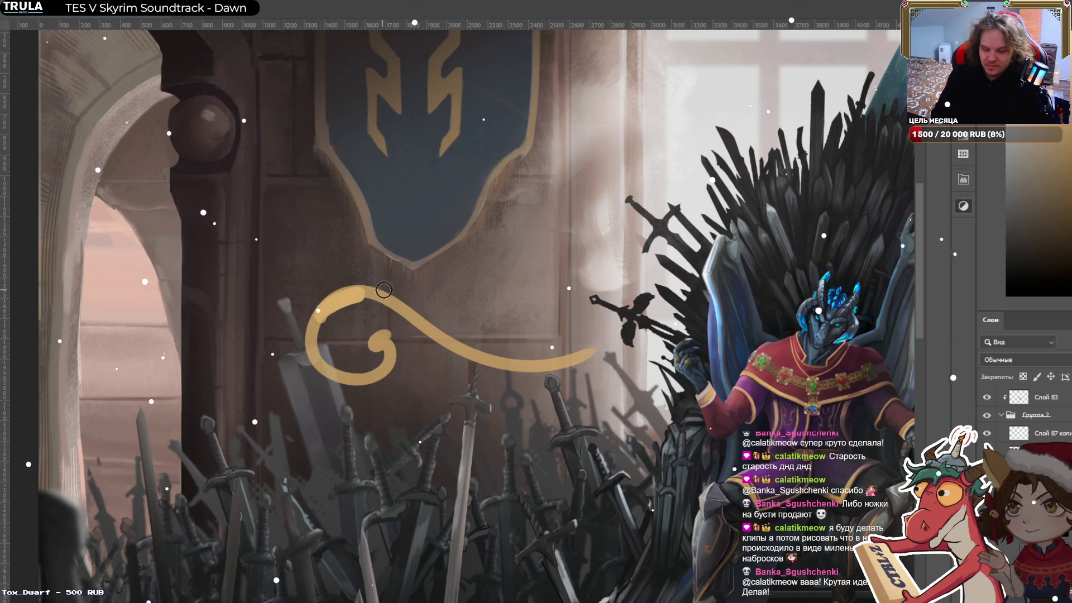
drag(315, 321, 497, 335)
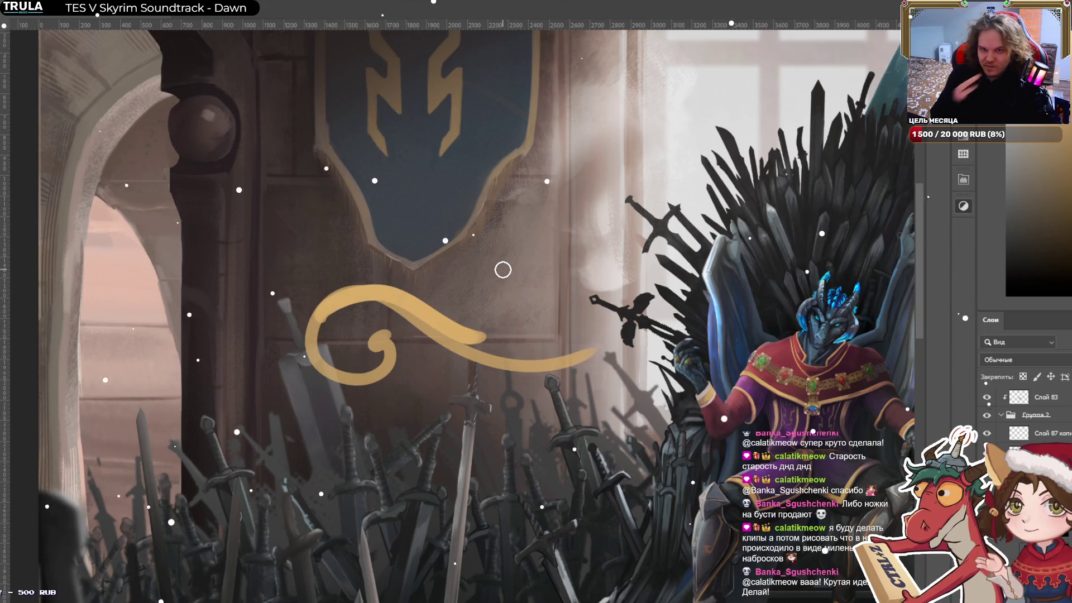
drag(429, 319, 533, 360)
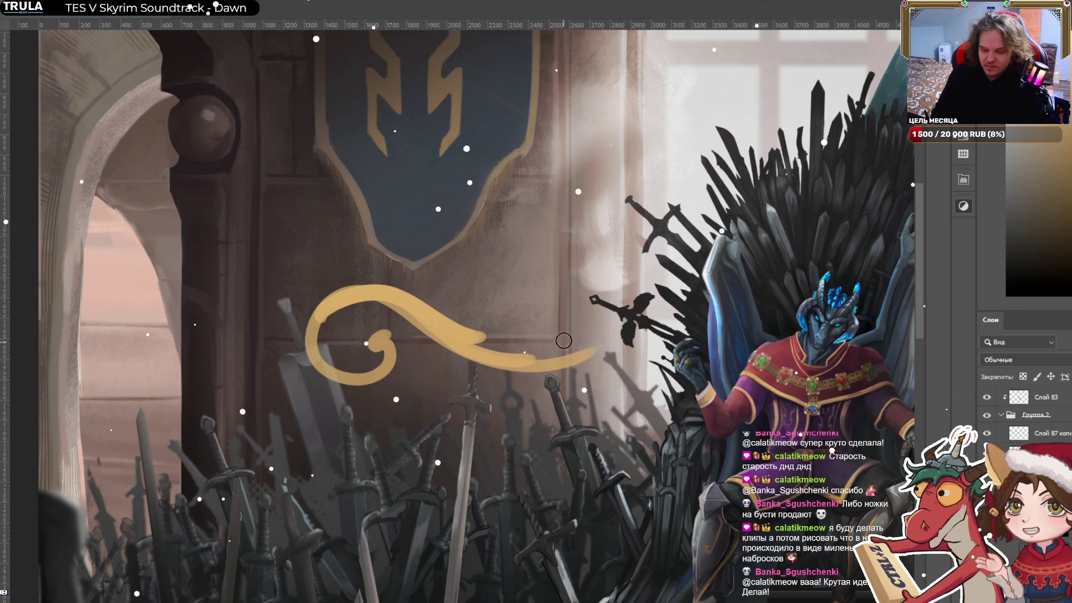
drag(473, 346, 564, 365)
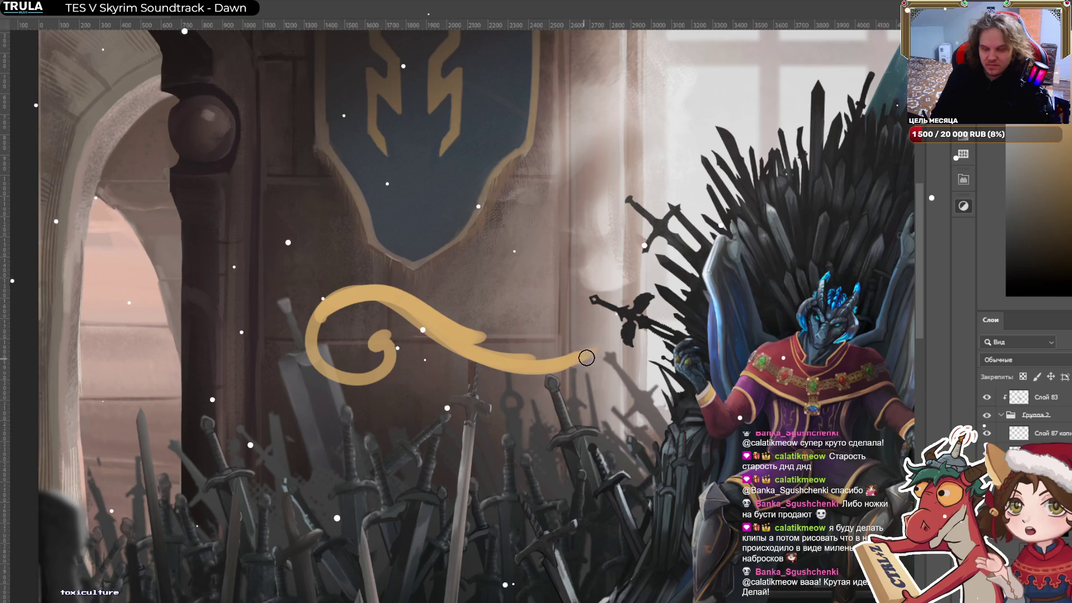
drag(511, 362, 670, 307)
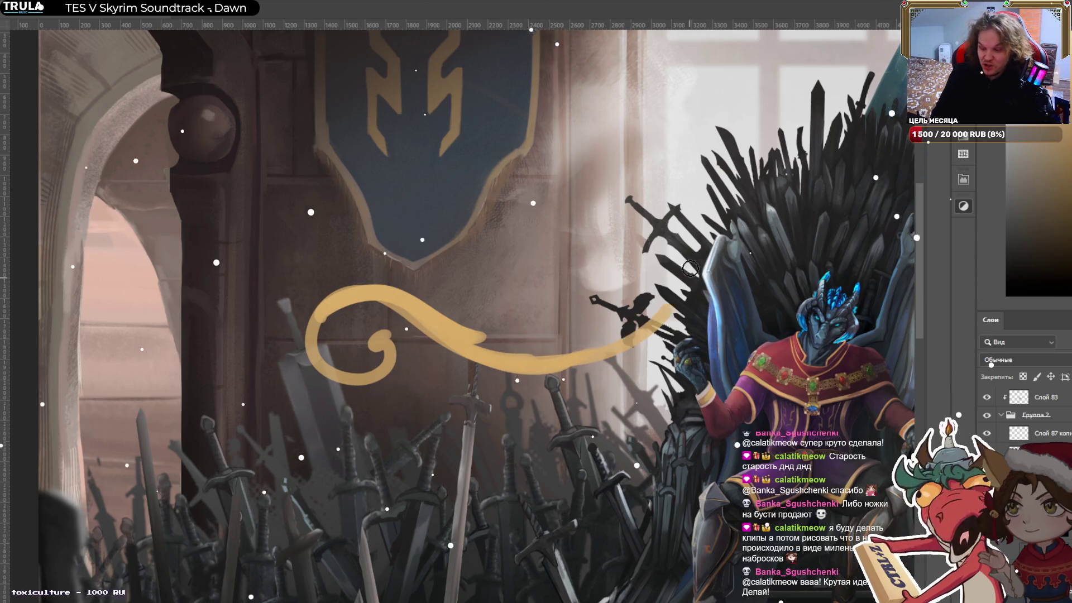
drag(690, 268, 645, 295)
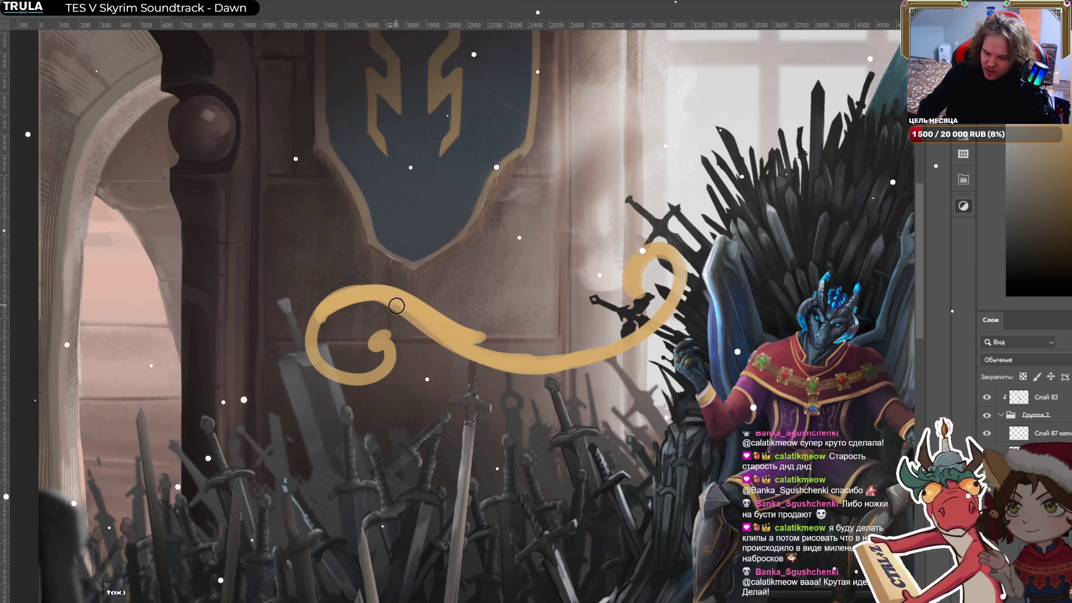
Thicken the swirl's lower curve in gold, filling out its right loop and upper tail.
drag(396, 305, 612, 351)
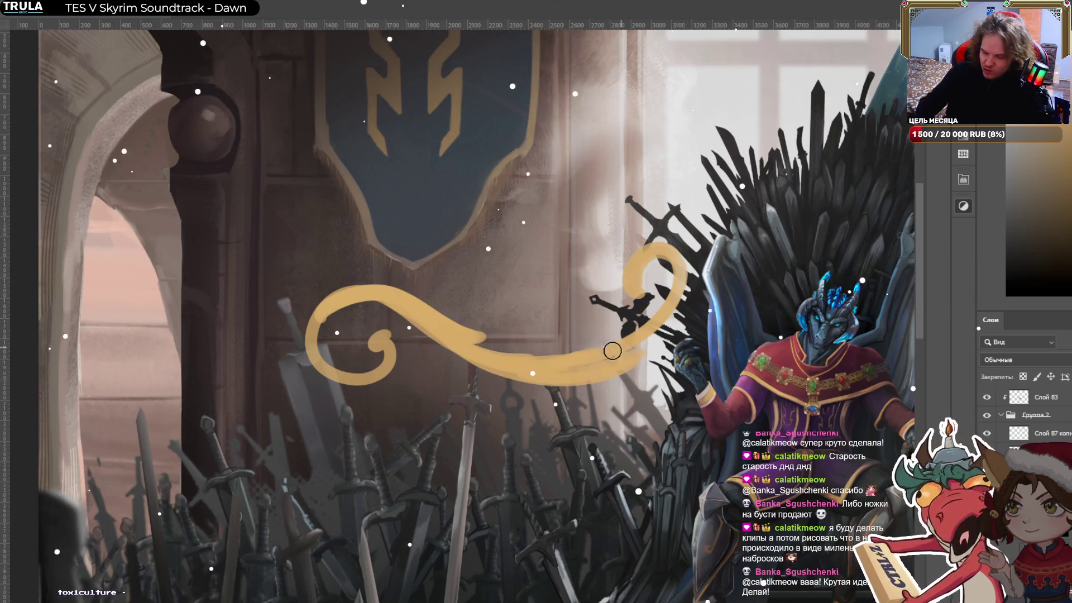
drag(670, 336, 676, 305)
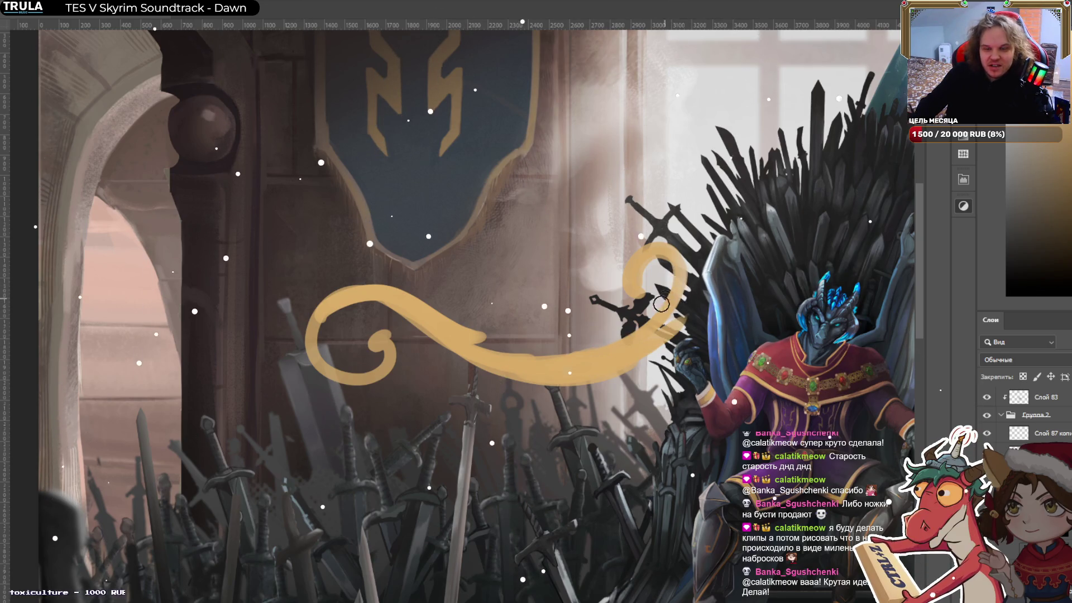
mouse_move(637, 349)
mouse_down()
mouse_move(695, 279)
mouse_move(698, 236)
mouse_move(697, 249)
mouse_up()
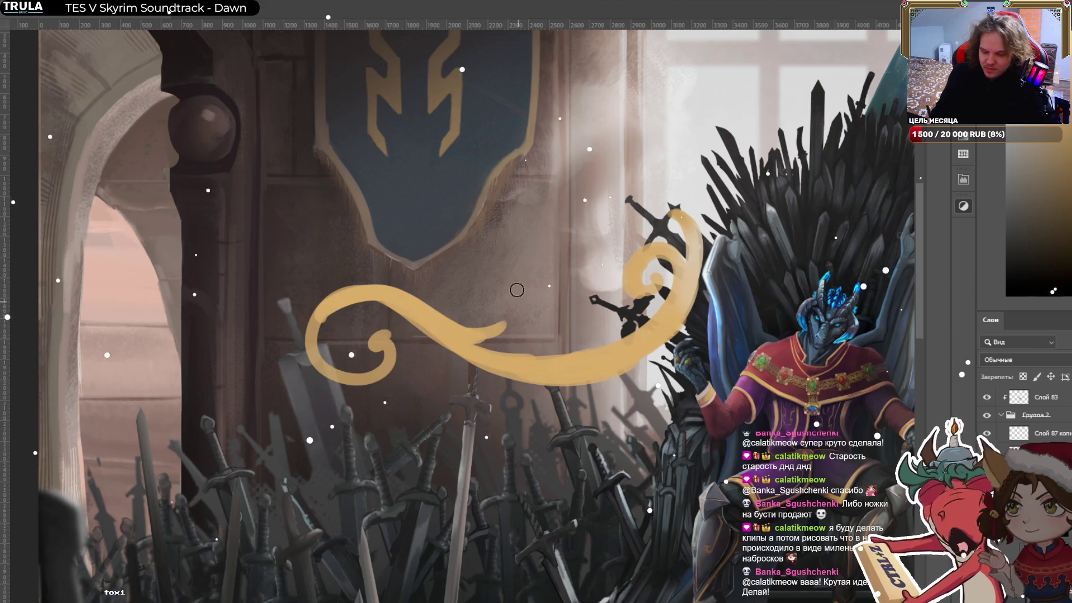
drag(462, 338, 478, 330)
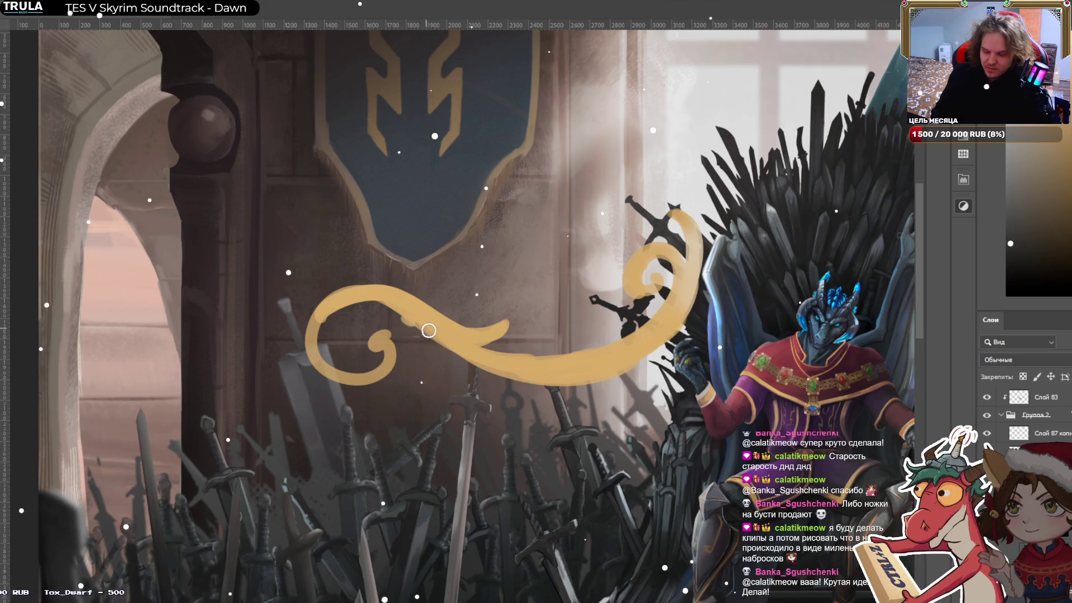
Add a hanging gold curl and small gold dabs beside the swirl's tail and upper curl.
drag(475, 352, 482, 468)
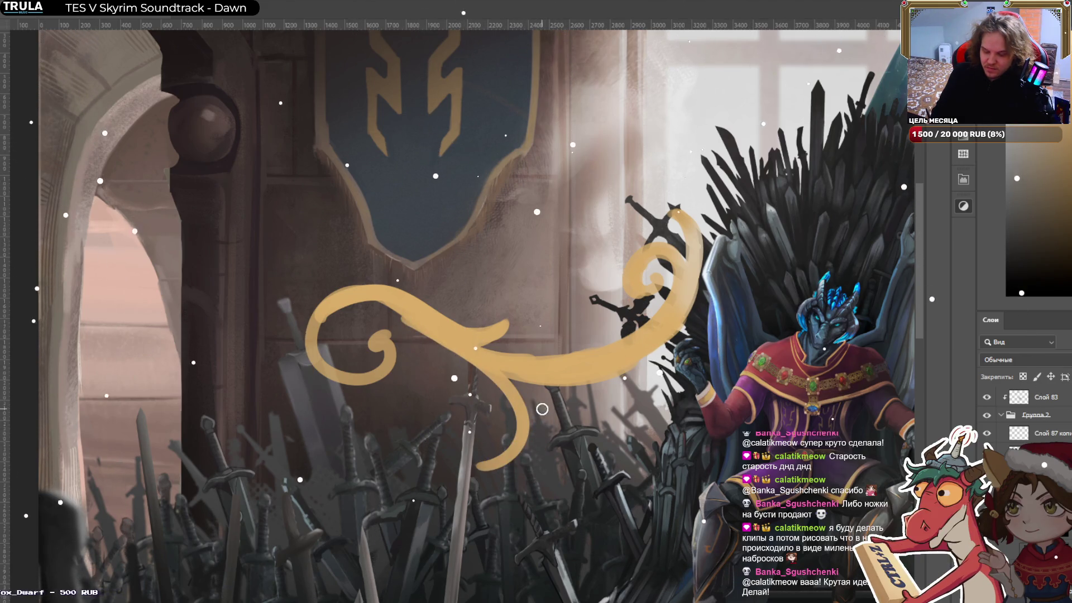
drag(536, 410, 537, 449)
drag(535, 457, 531, 468)
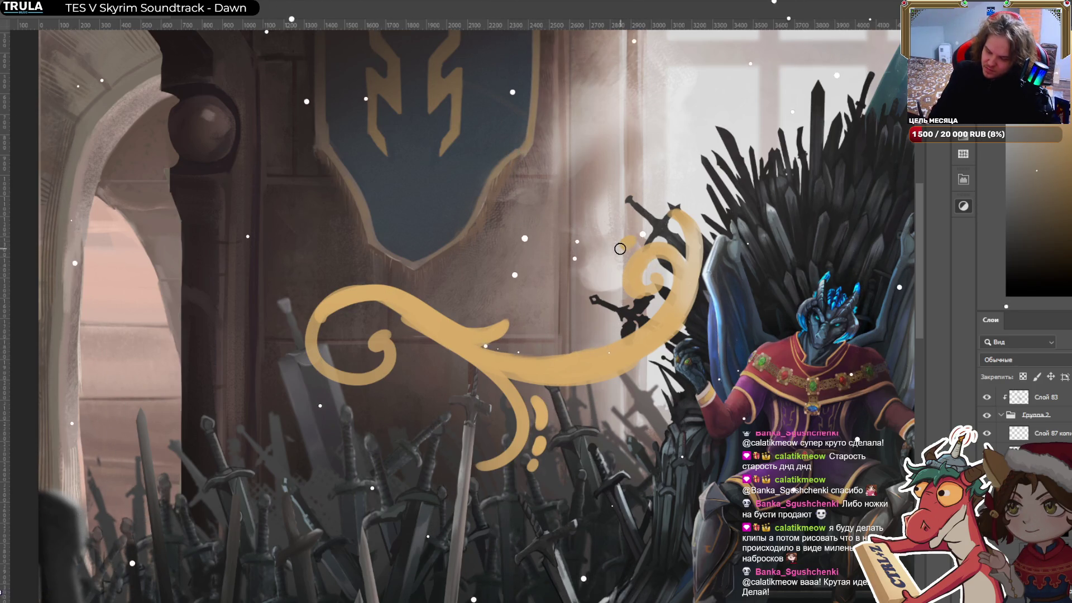
drag(620, 249, 613, 285)
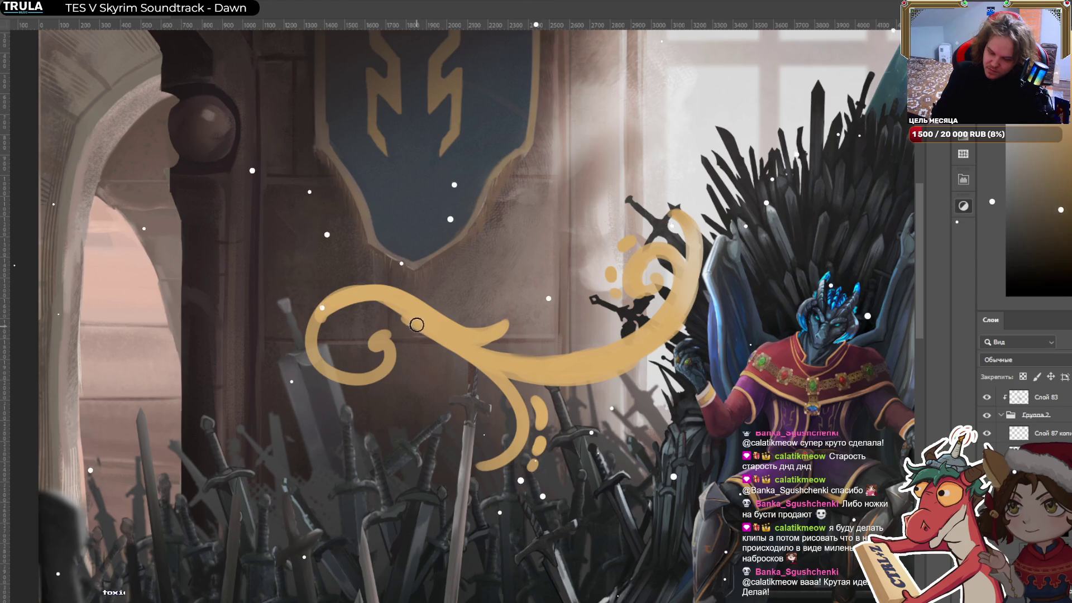
Retrace the left loop as an inner spiral, undo the last curl, and rotate the view sideways.
drag(417, 324, 388, 355)
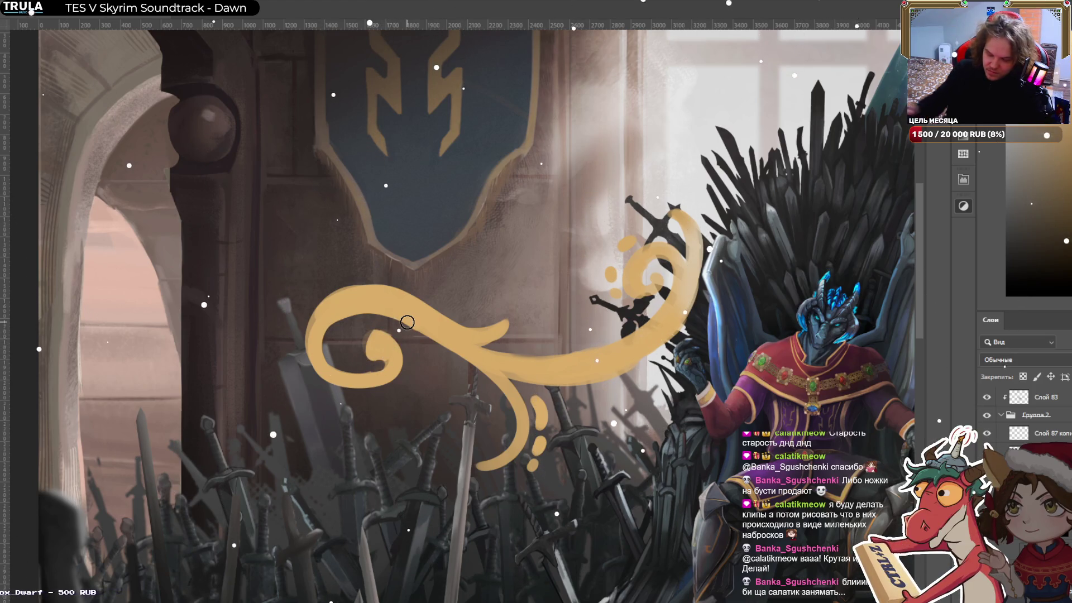
key(bracketright)
key(bracketright)
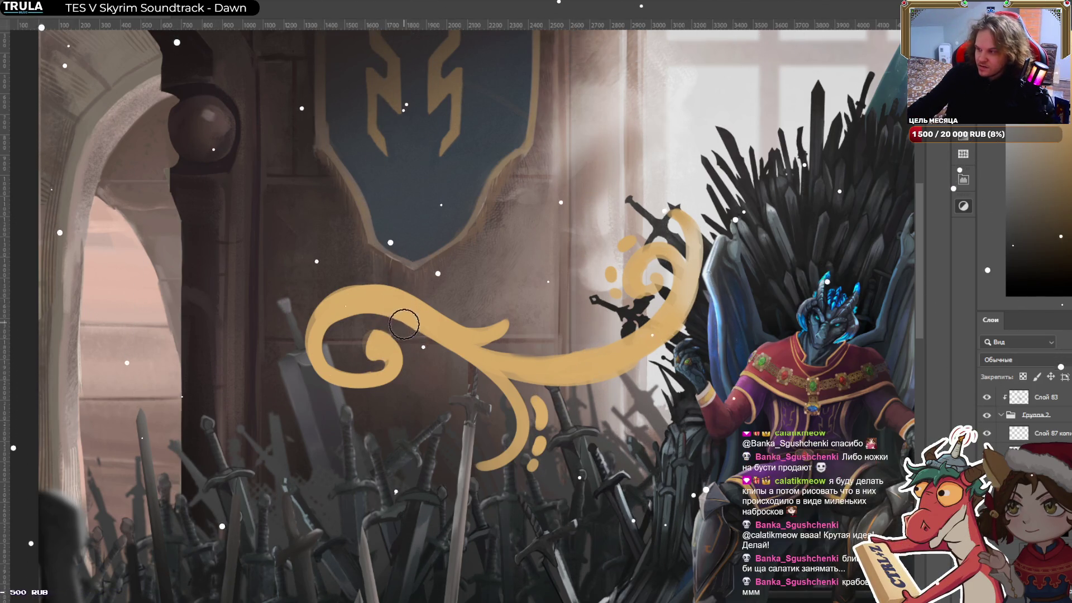
key(ctrl+z)
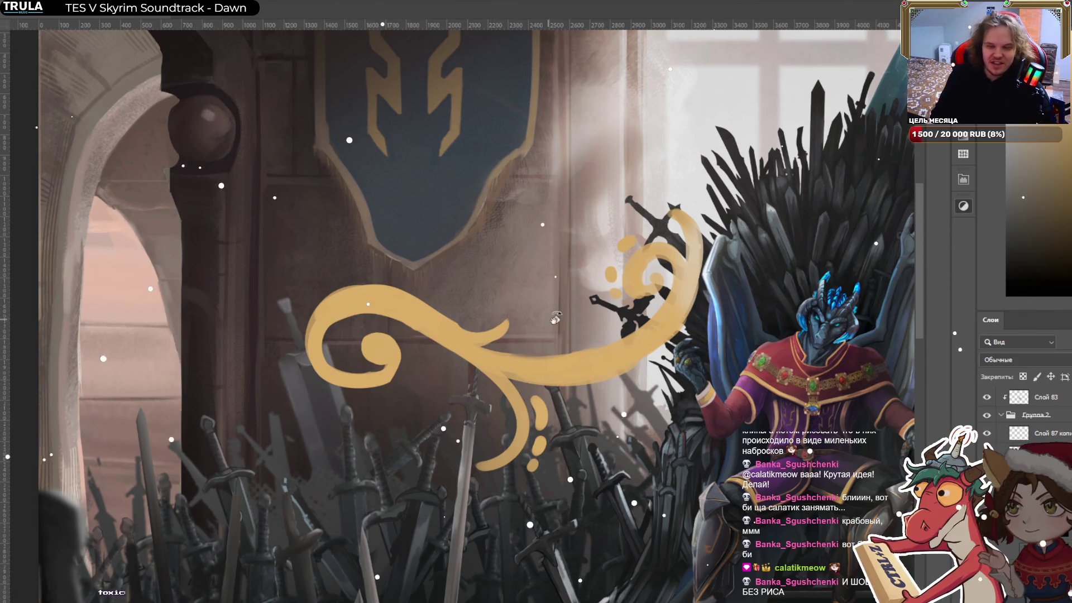
drag(555, 317, 472, 205)
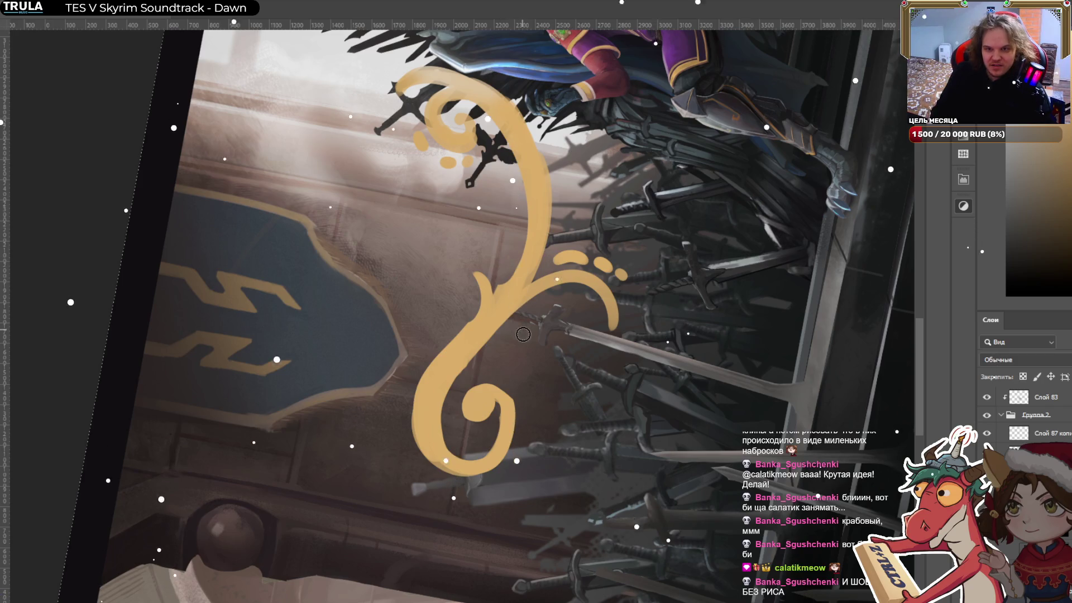
key(bracketright)
key(bracketright)
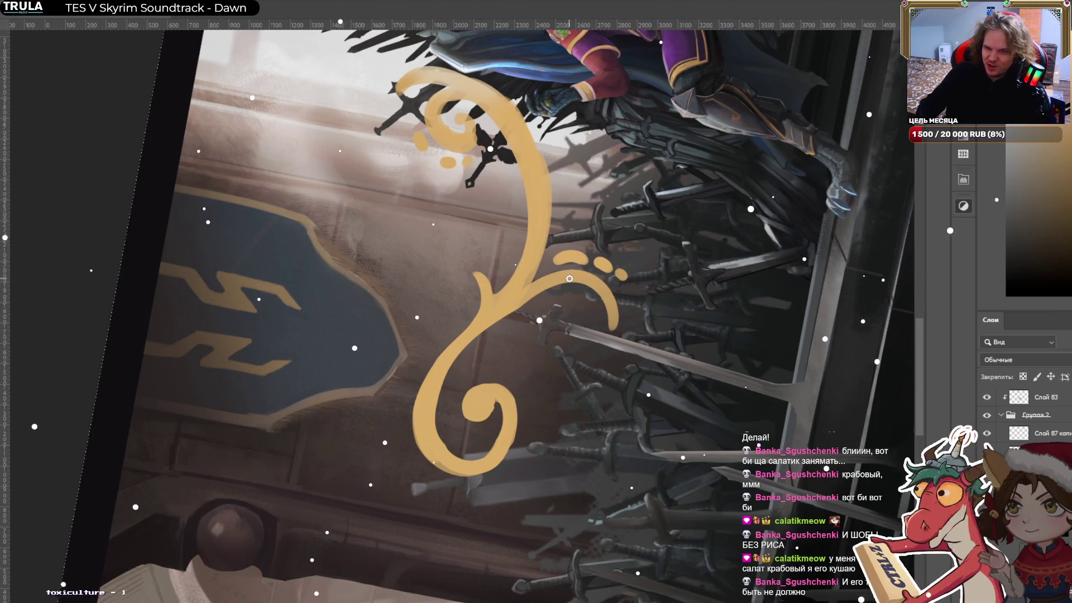
key(bracketright)
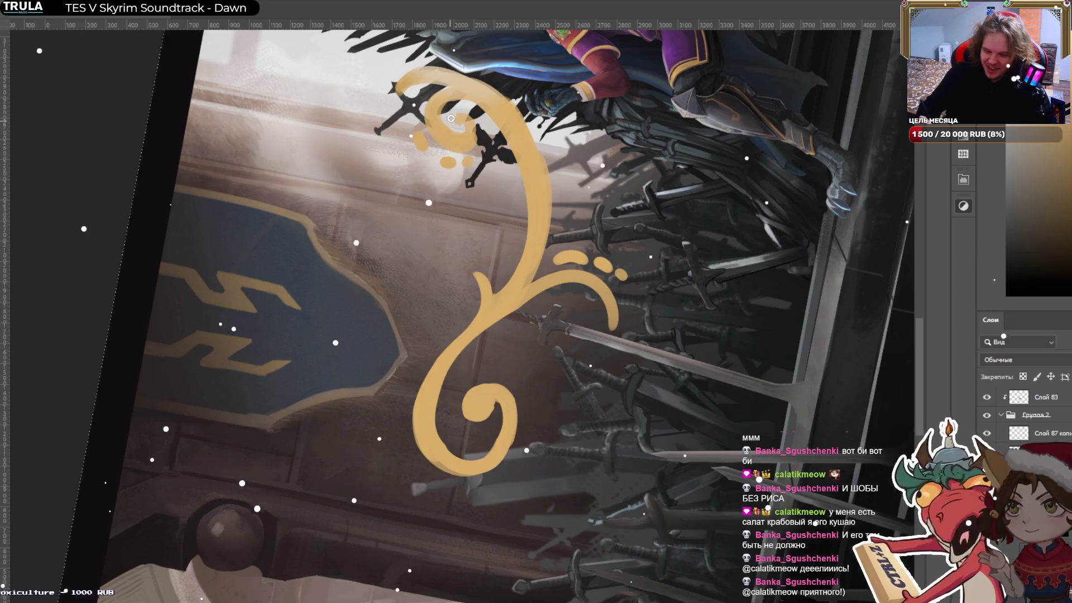
Fill the top spiral with solid ochre, carve a thin line down the stem, and add two small gold curls.
mouse_move(439, 107)
mouse_down()
mouse_move(453, 128)
mouse_move(429, 130)
mouse_up()
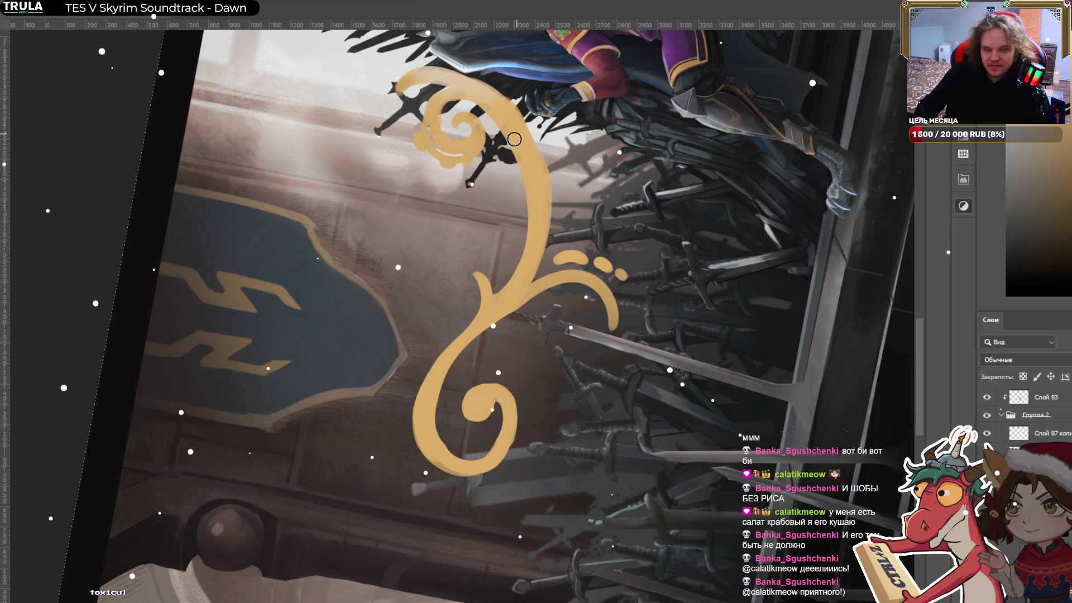
mouse_move(506, 258)
mouse_down()
mouse_move(519, 193)
mouse_move(509, 260)
mouse_move(505, 167)
mouse_up()
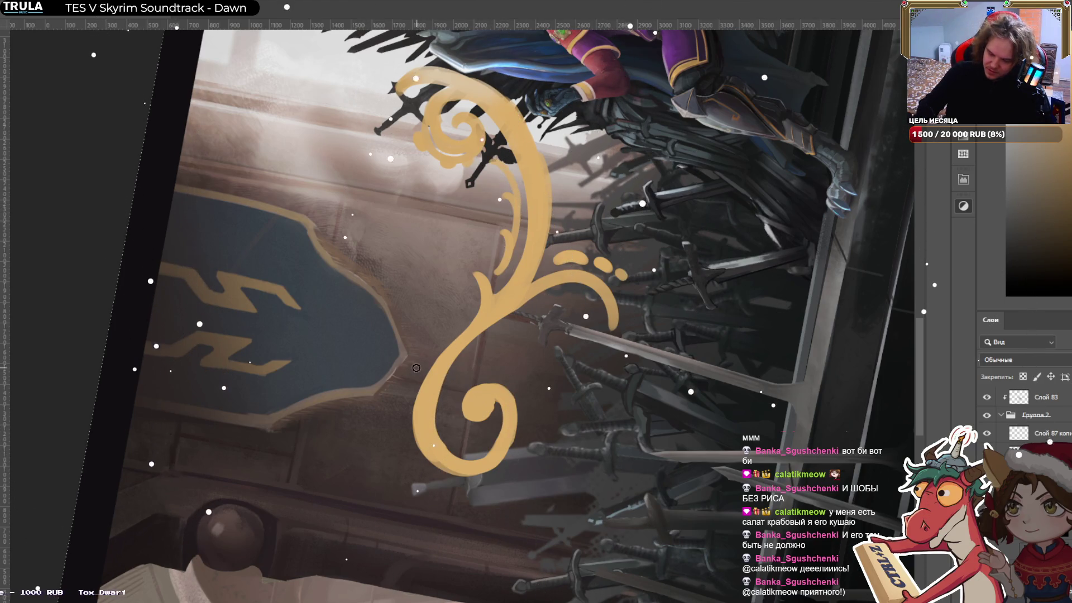
drag(410, 374, 423, 346)
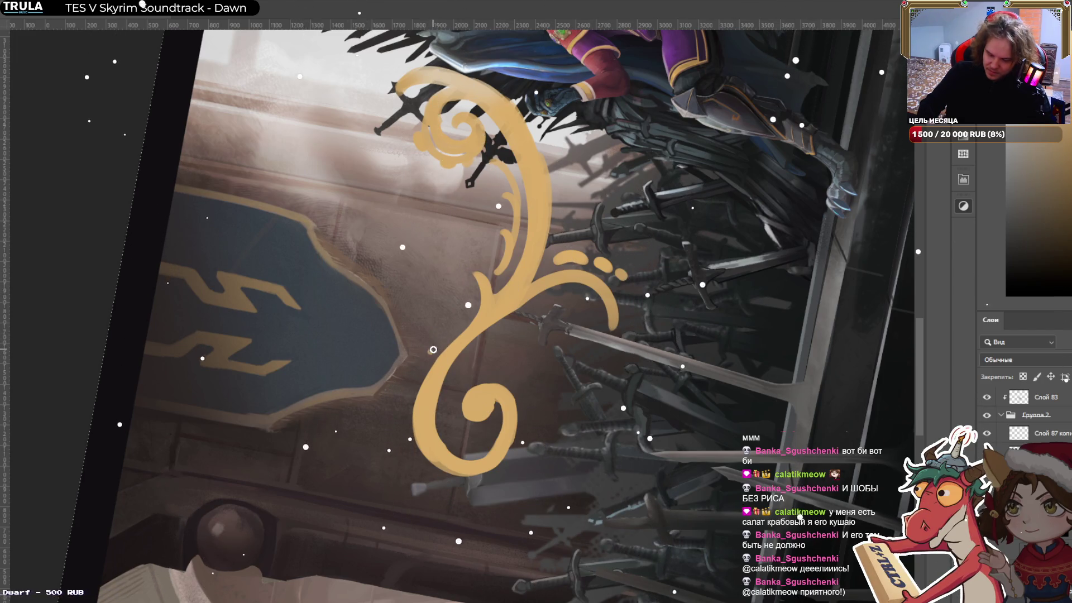
drag(473, 307, 451, 285)
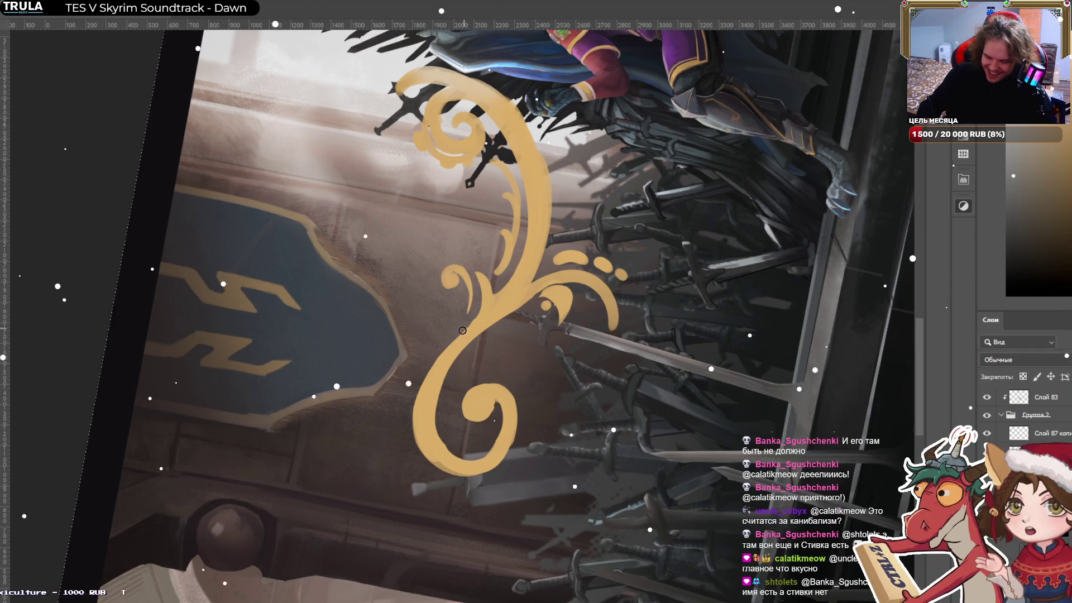
Level the view, lasso the right-hand curl, and enlarge and rotate it around a bottom-left pivot.
scroll(551, 222, down, 2)
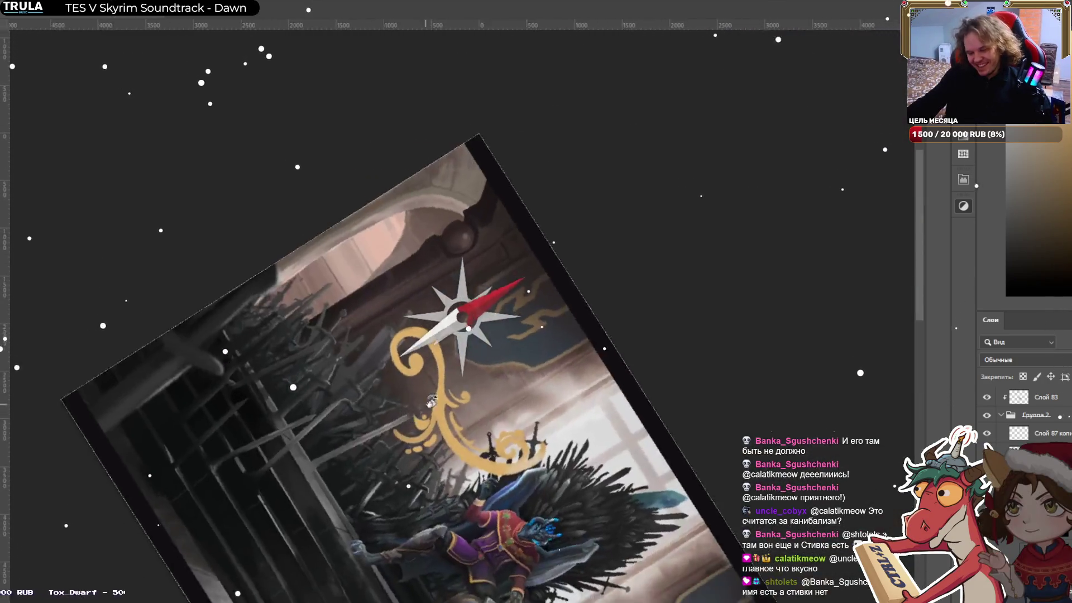
drag(609, 280, 557, 337)
scroll(557, 337, up, 2)
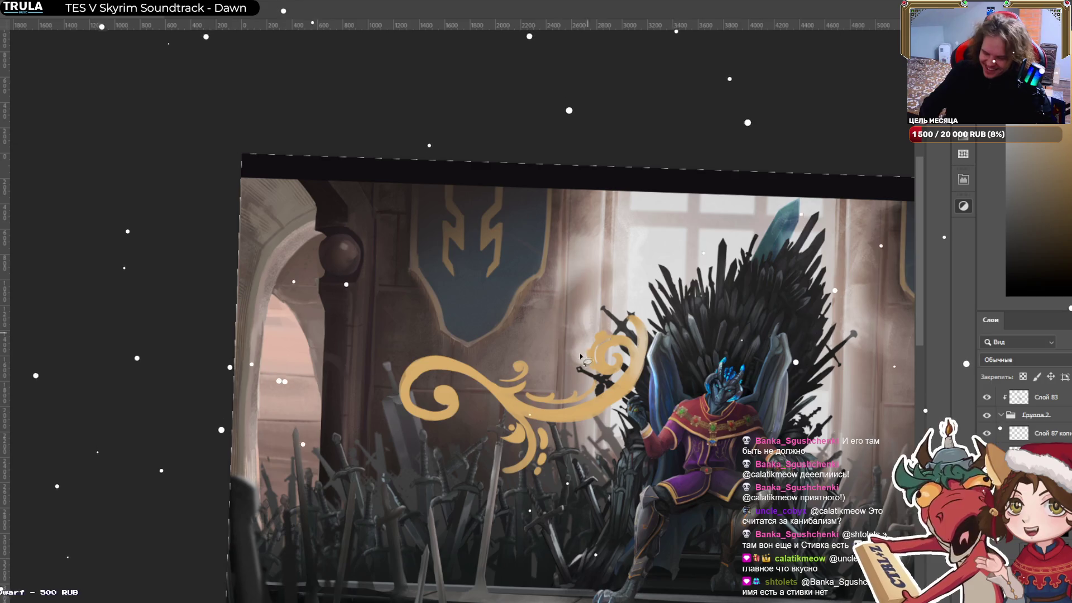
drag(583, 360, 652, 283)
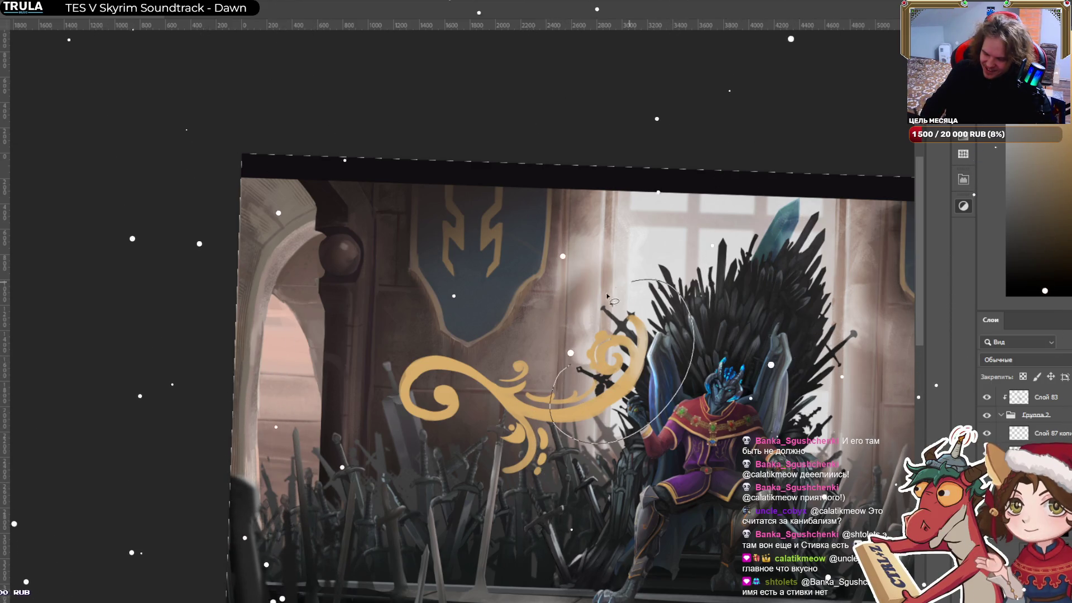
key(ctrl+t)
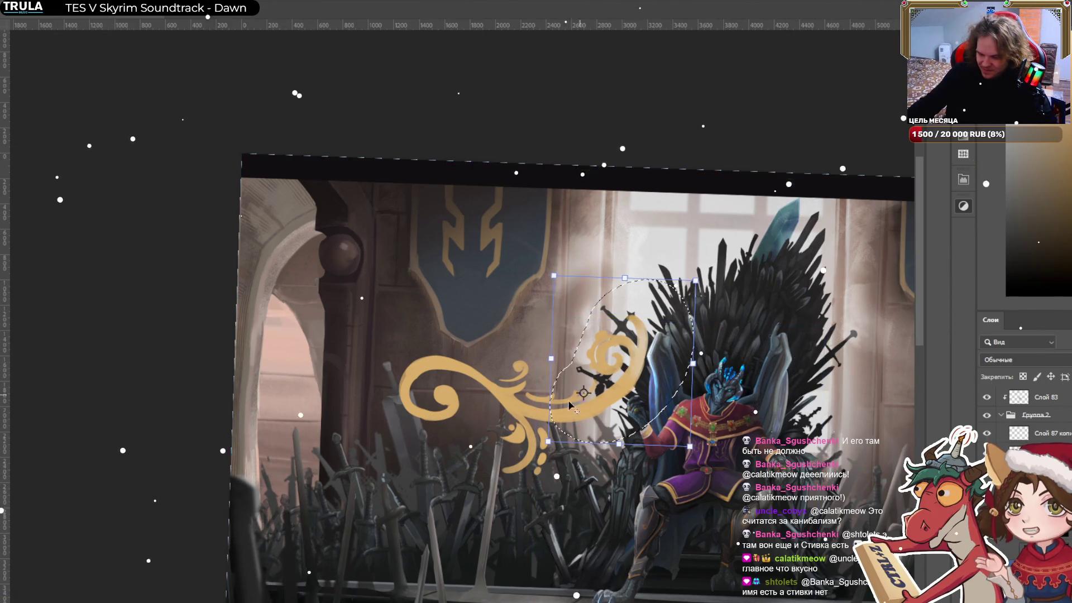
drag(622, 362, 555, 428)
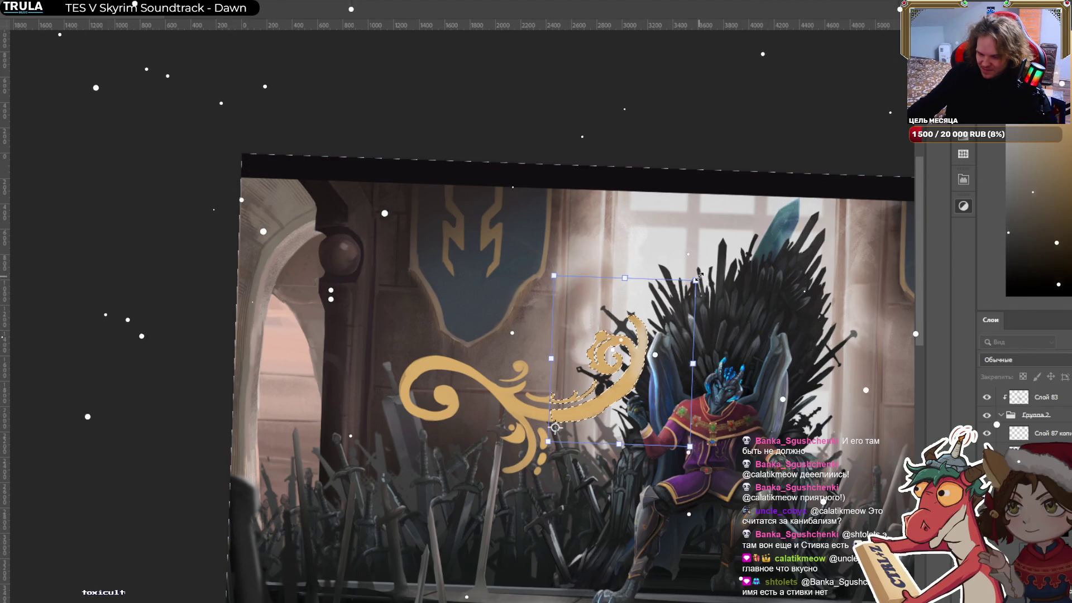
drag(695, 281, 745, 230)
Warp the curl into a larger upward-sweeping arc, apply it, and deselect.
scroll(634, 394, up, 2)
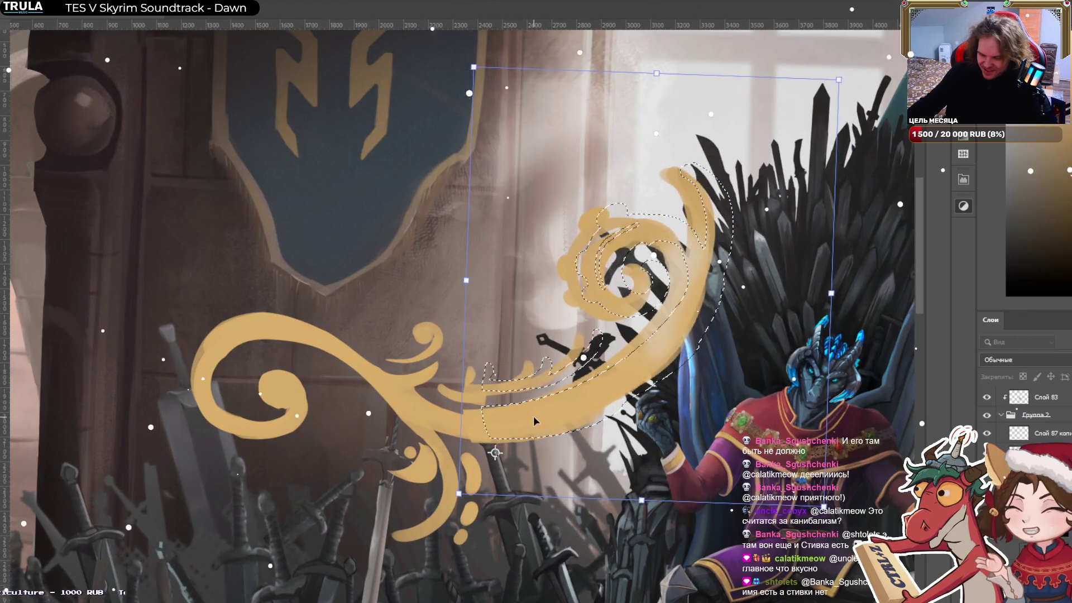
click(635, 3)
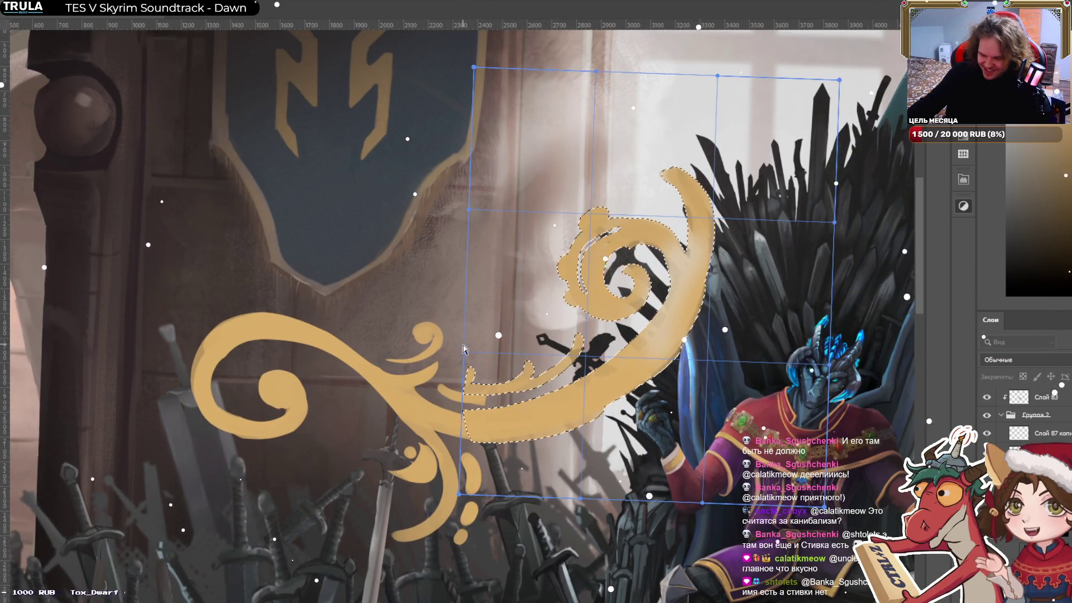
drag(463, 349, 466, 373)
drag(459, 494, 449, 467)
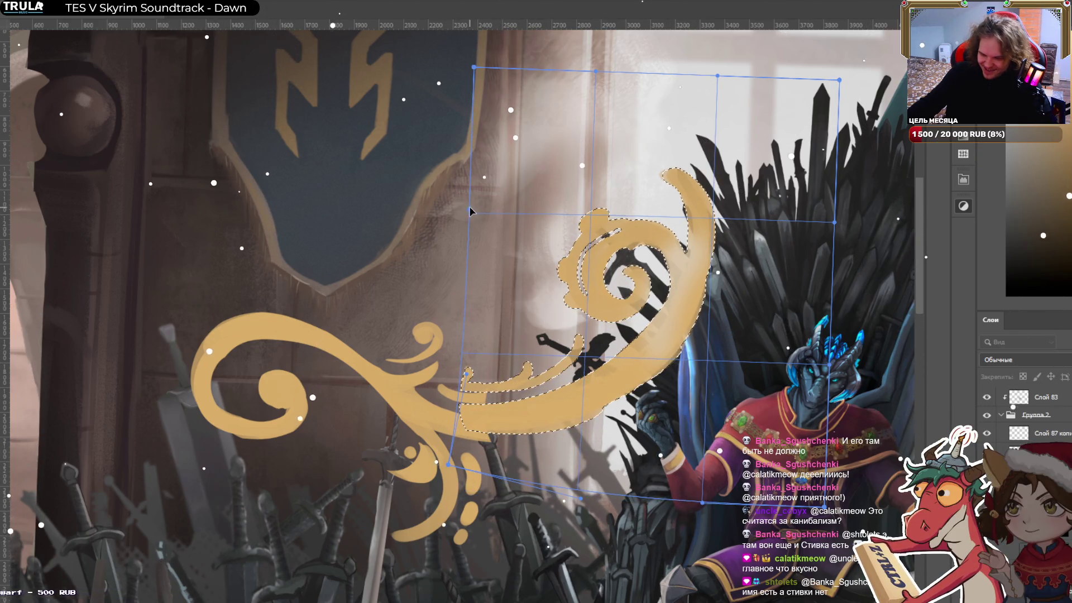
drag(468, 210, 464, 274)
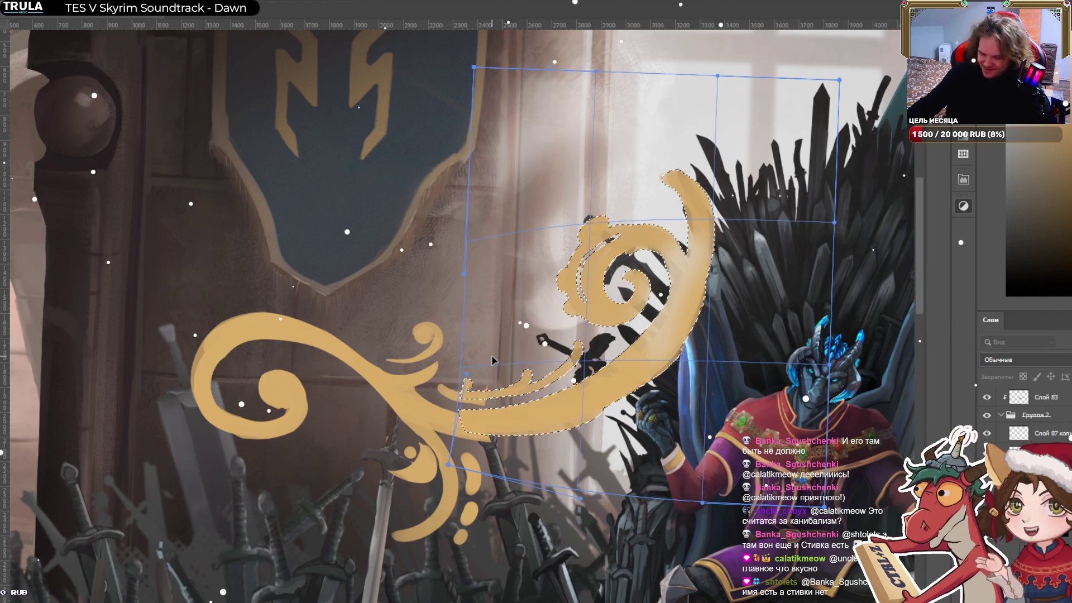
drag(484, 381, 495, 415)
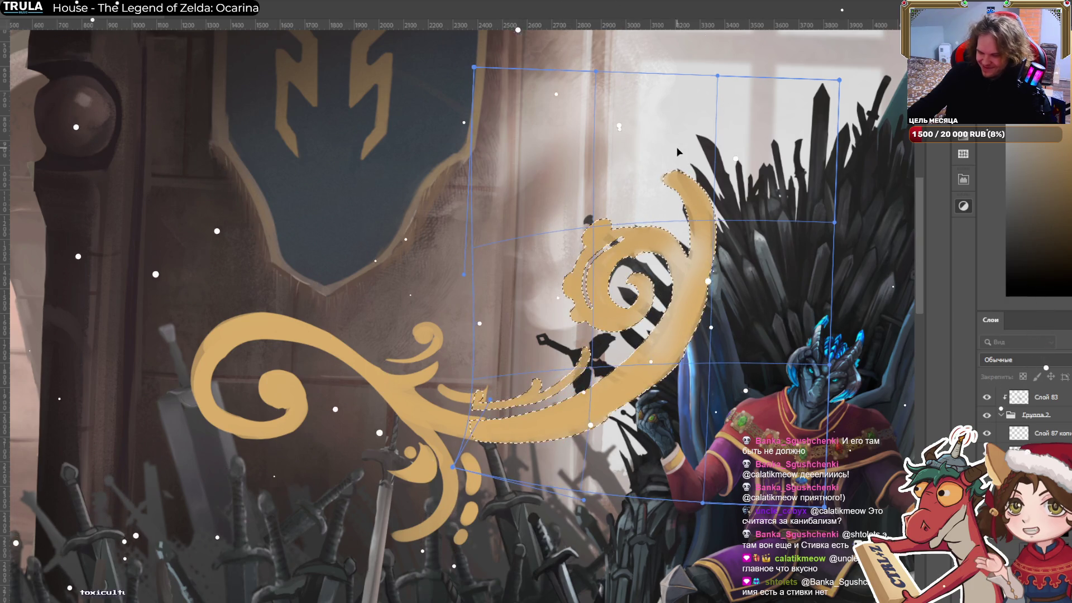
drag(719, 76, 643, 74)
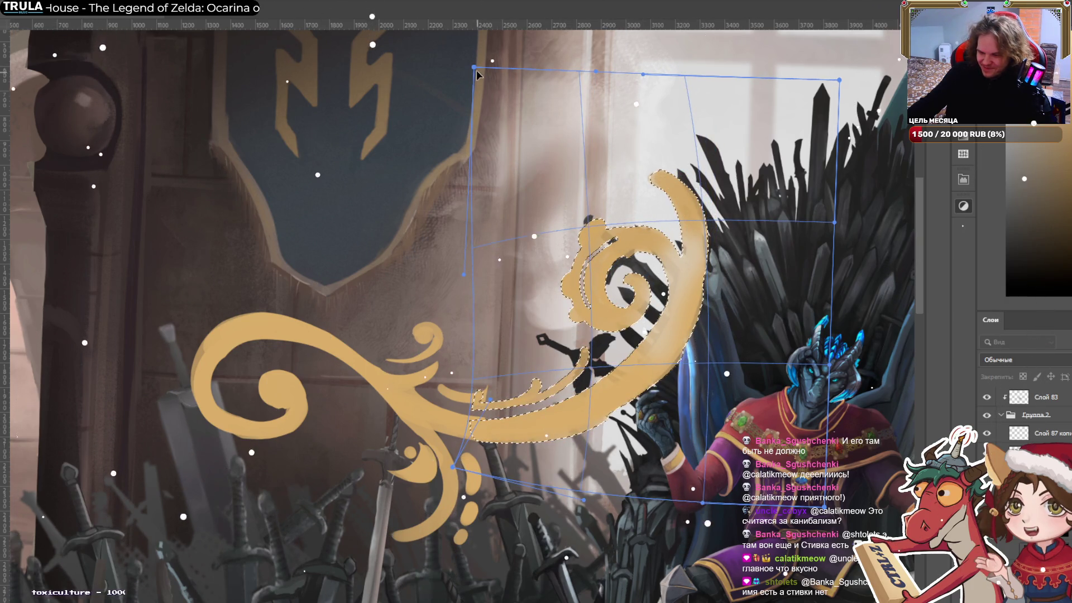
drag(477, 69, 373, 130)
key(Return)
key(ctrl+d)
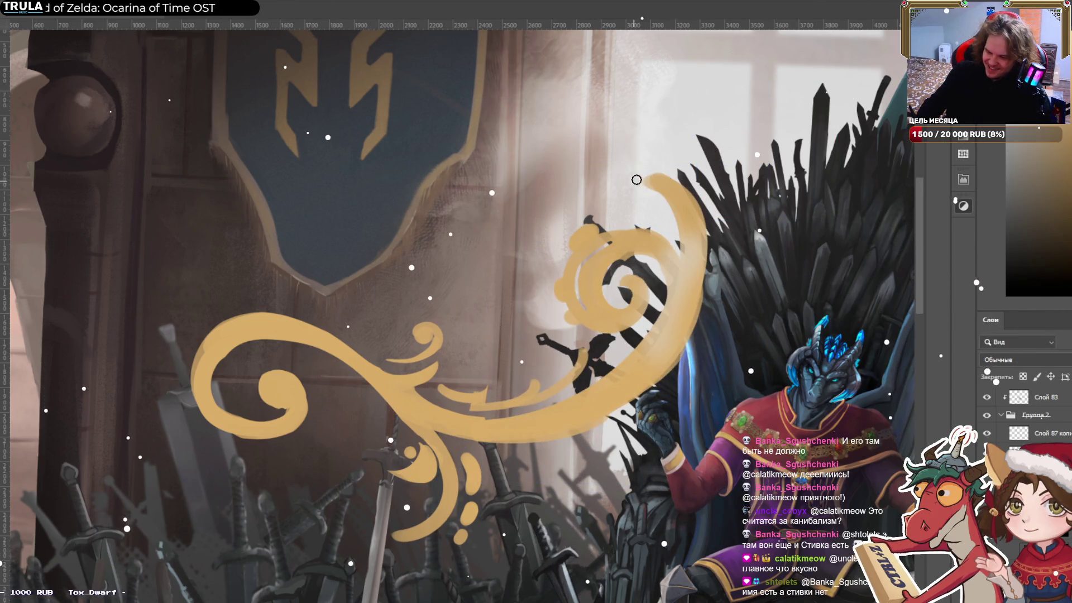
key(b)
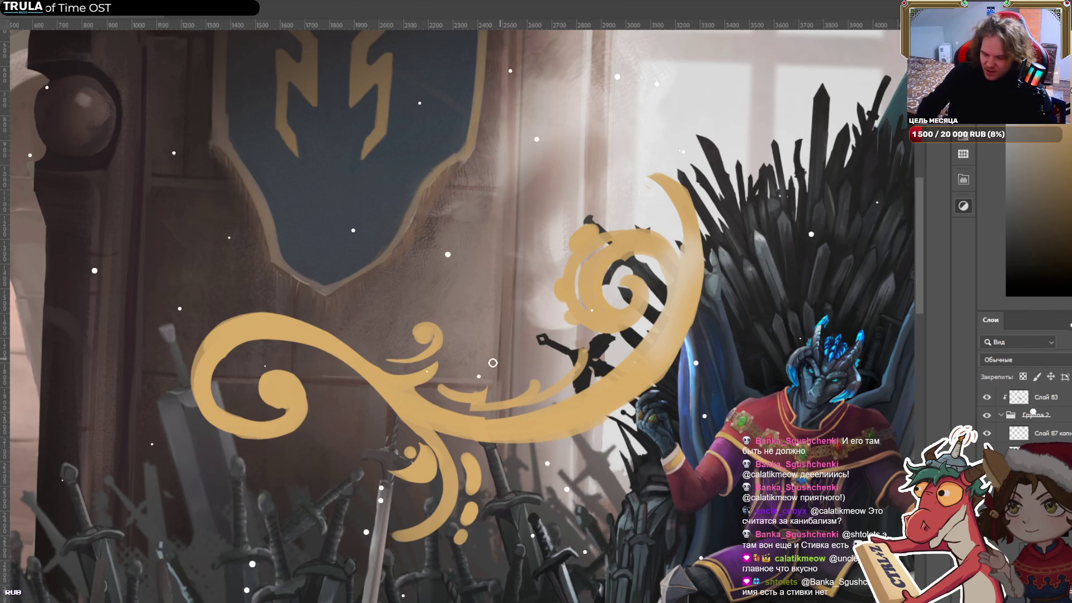
key(bracketright)
key(bracketright)
key(bracketright)
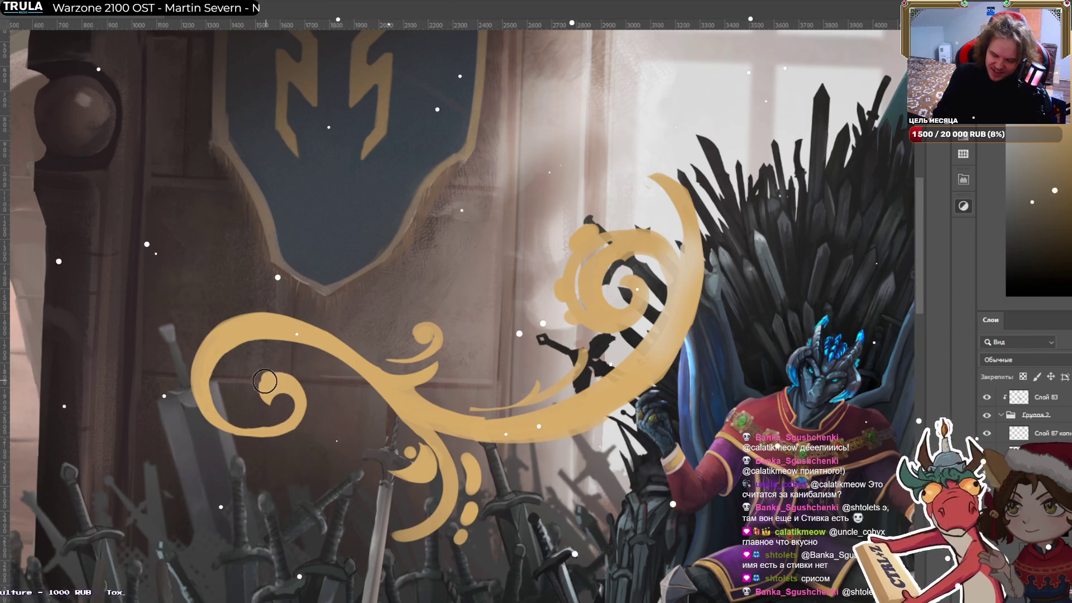
Paint extra gold into the inner spiral of the enlarged right-hand curl.
drag(280, 381, 276, 397)
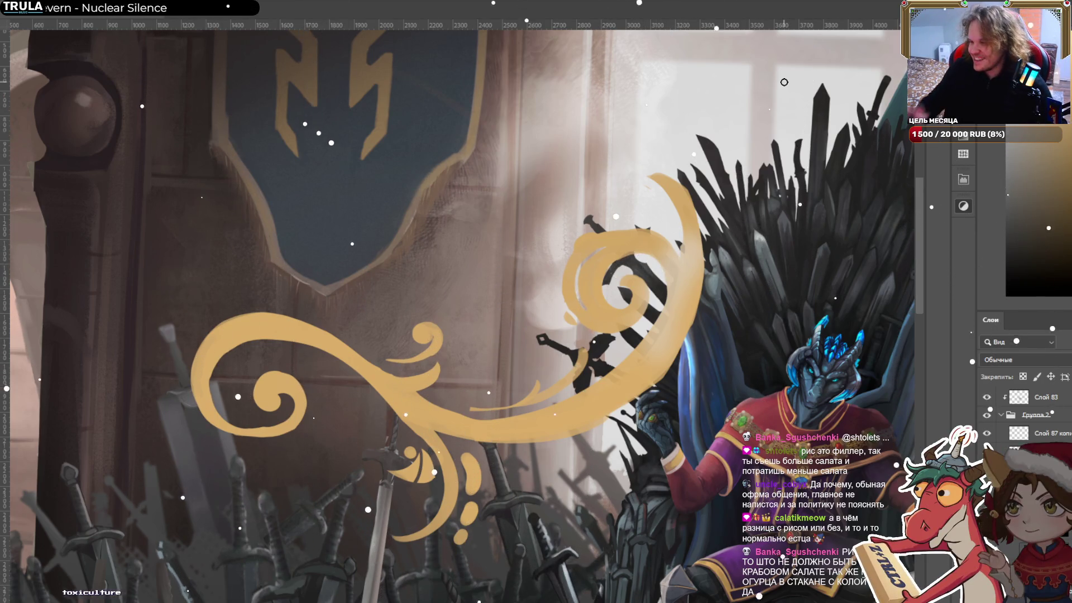
Pan the view to centre the gold ornament, leaving a started transform unchanged.
scroll(784, 82, down, 5)
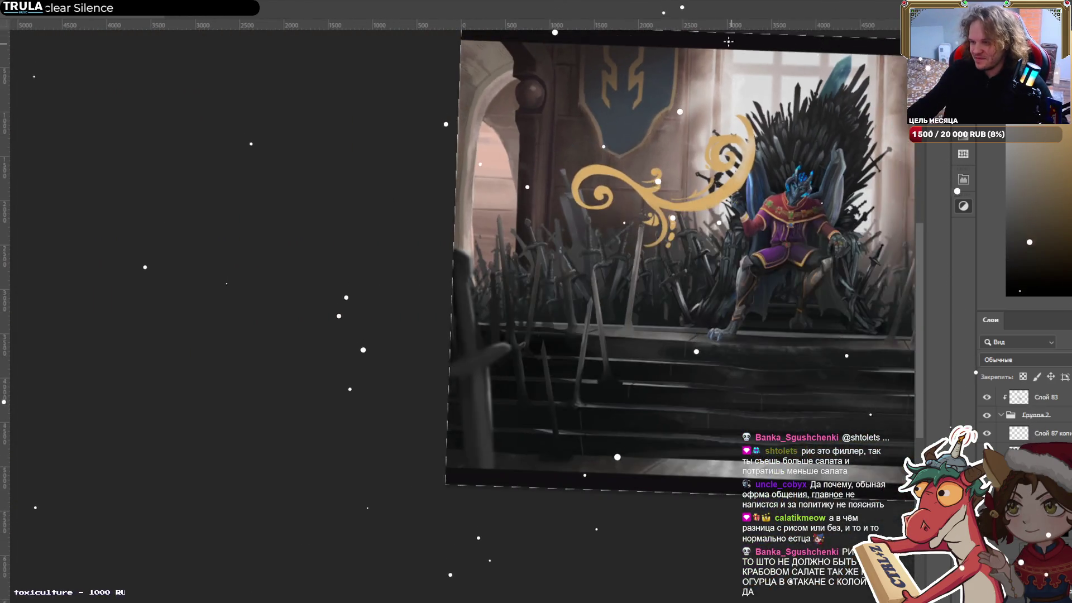
scroll(644, 195, up, 4)
mouse_move(644, 195)
mouse_down()
mouse_move(507, 298)
mouse_move(313, 222)
mouse_up()
key(ctrl+t)
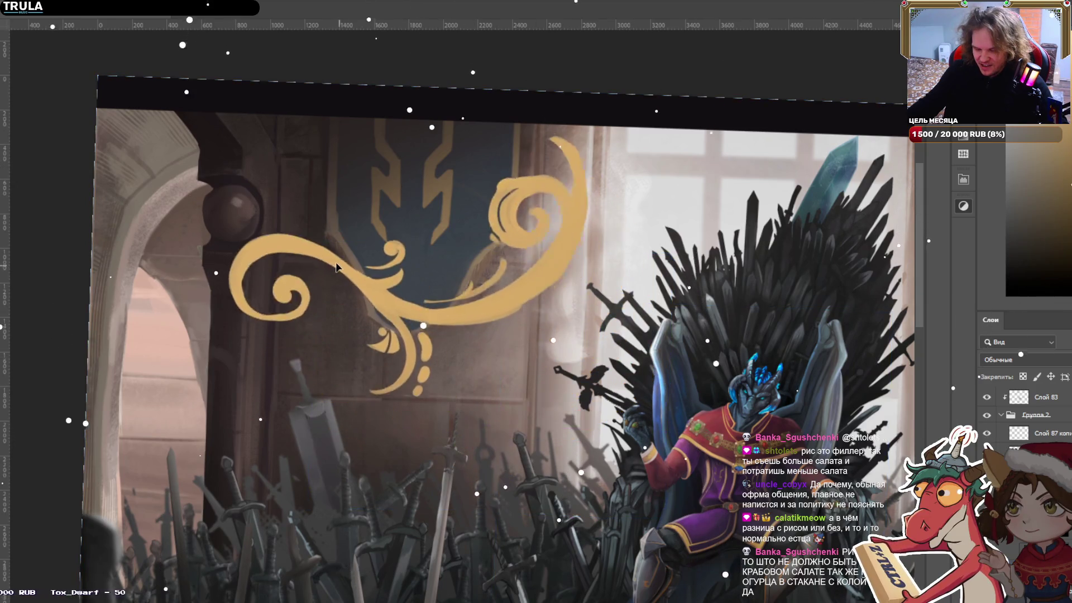
key(Return)
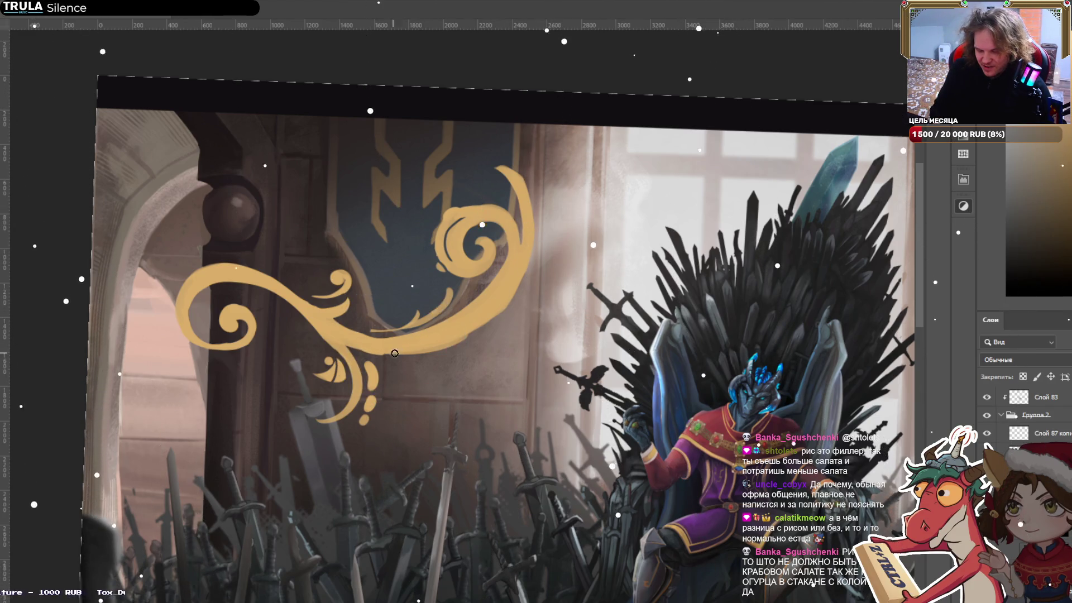
Paint gold along the swirl's lower edge, then zoom out to the full canvas and back in.
drag(360, 351, 490, 300)
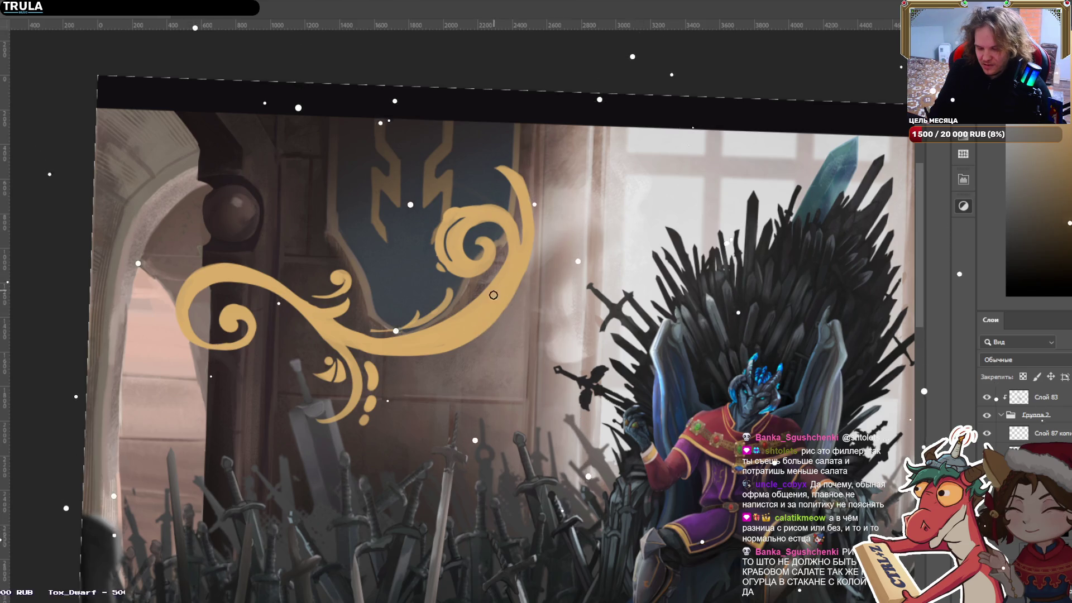
scroll(427, 287, down, 1)
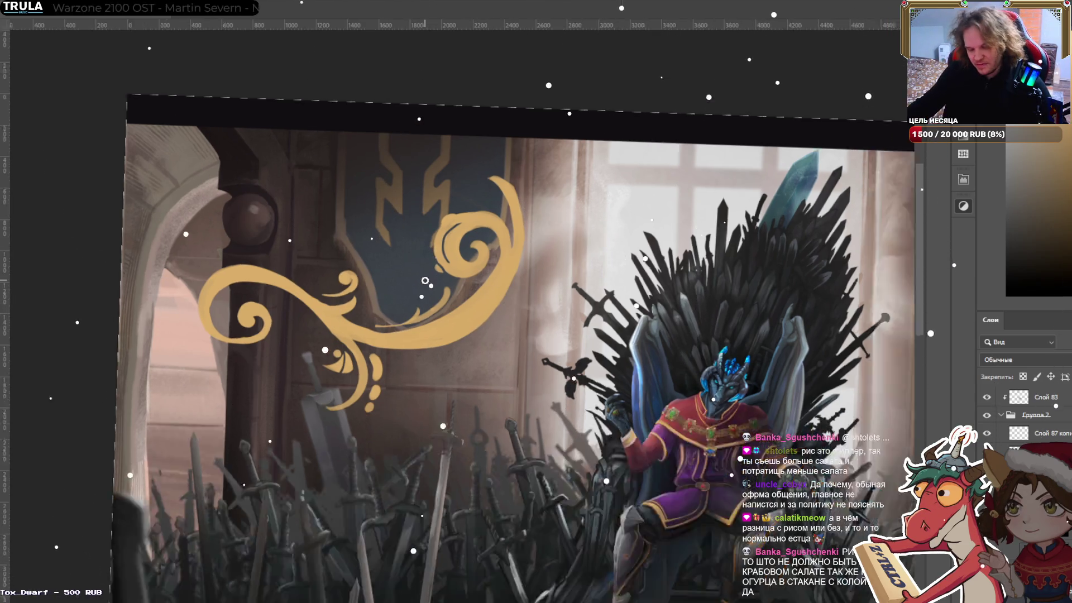
scroll(427, 287, down, 3)
scroll(433, 285, up, 1)
scroll(438, 282, up, 1)
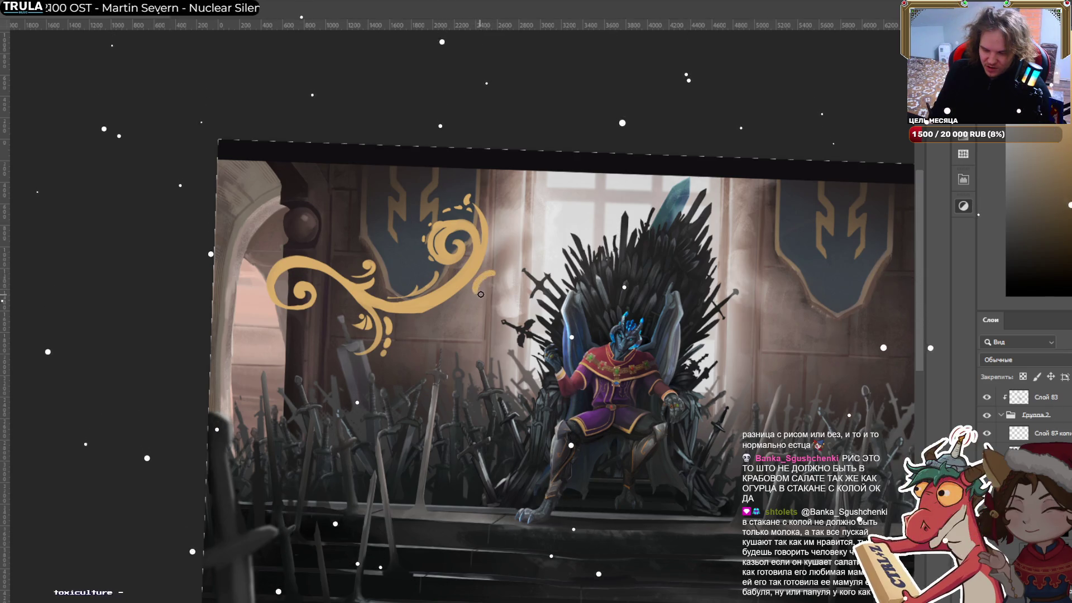
Paint a new gold curl stroke at the ornament's right tip and refine its shape.
drag(494, 274, 473, 298)
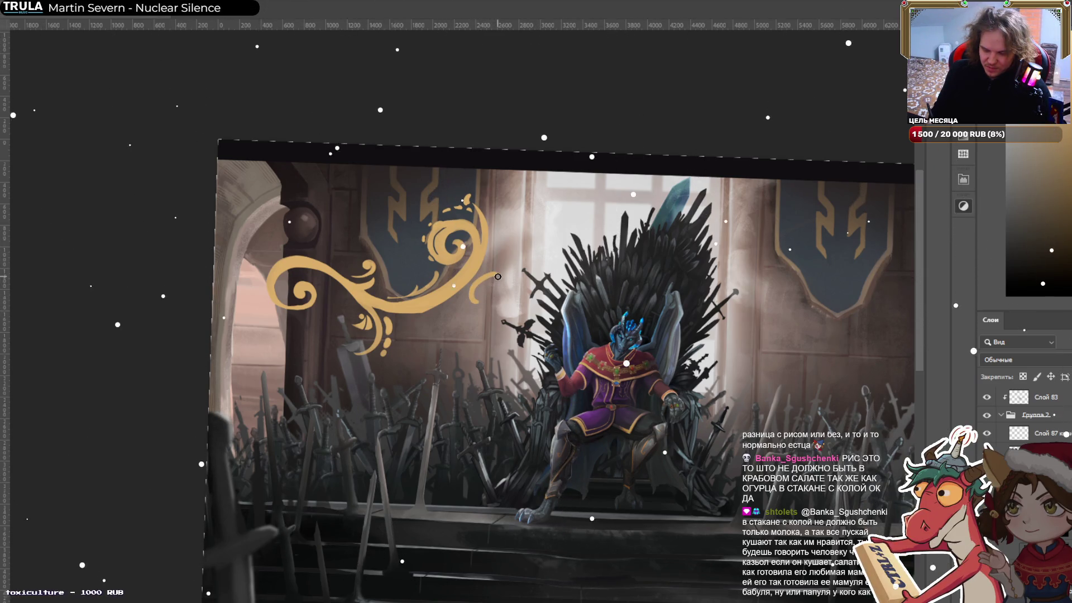
mouse_move(473, 296)
mouse_down()
mouse_move(496, 274)
mouse_move(480, 284)
mouse_up()
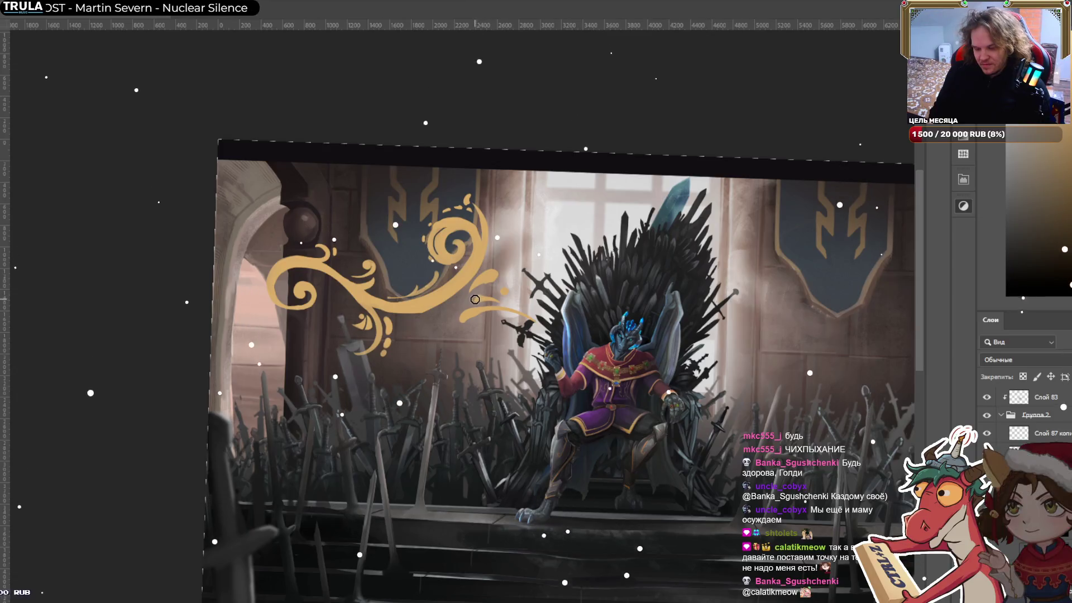
Lasso the small gold curl, then back out of its transform and deselect.
key(l)
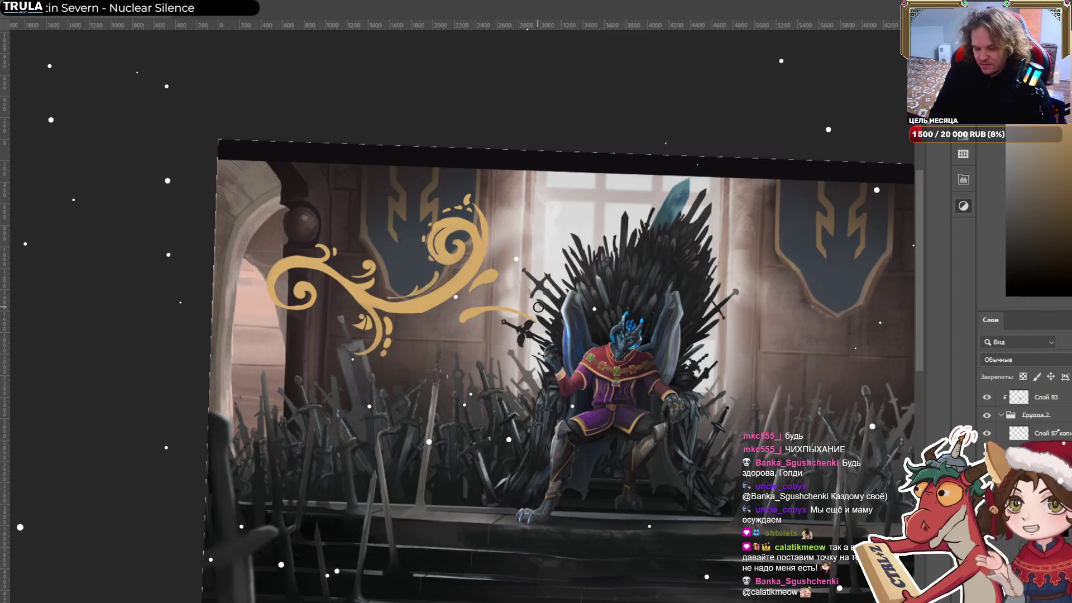
drag(491, 296, 494, 297)
key(ctrl+t)
key(Return)
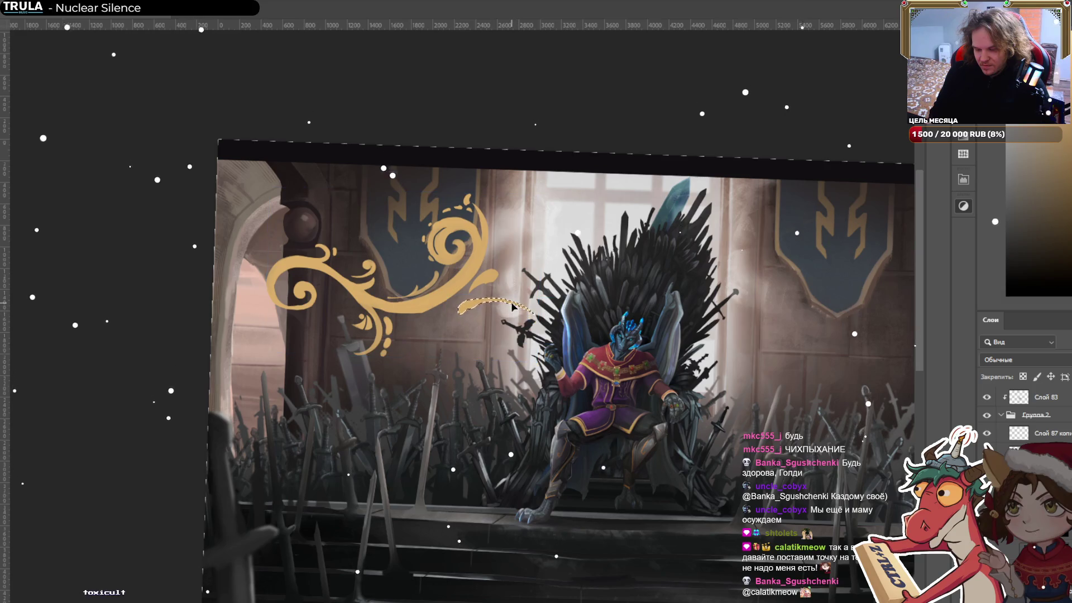
key(ctrl+d)
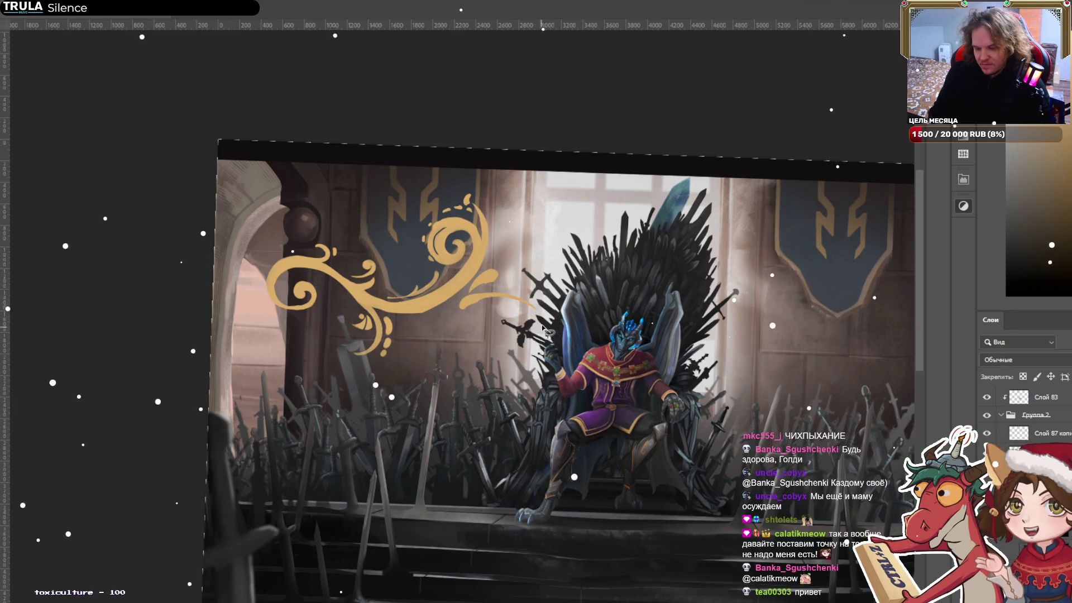
Cut the gold ornament and paste it as a new layer above Слой 82.
key(ctrl+t)
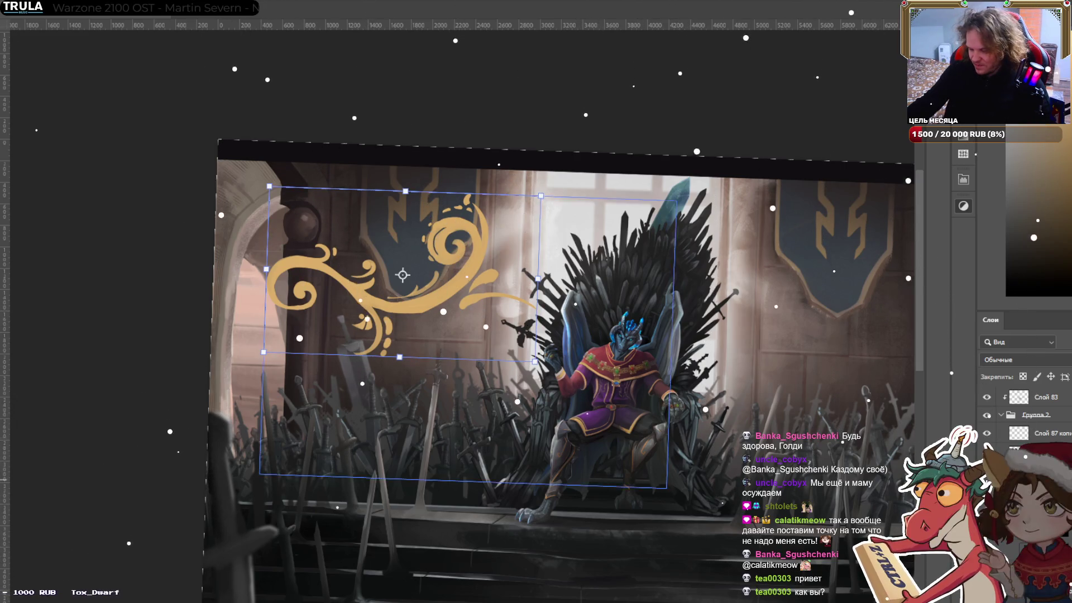
key(ctrl+z)
click(600, 357)
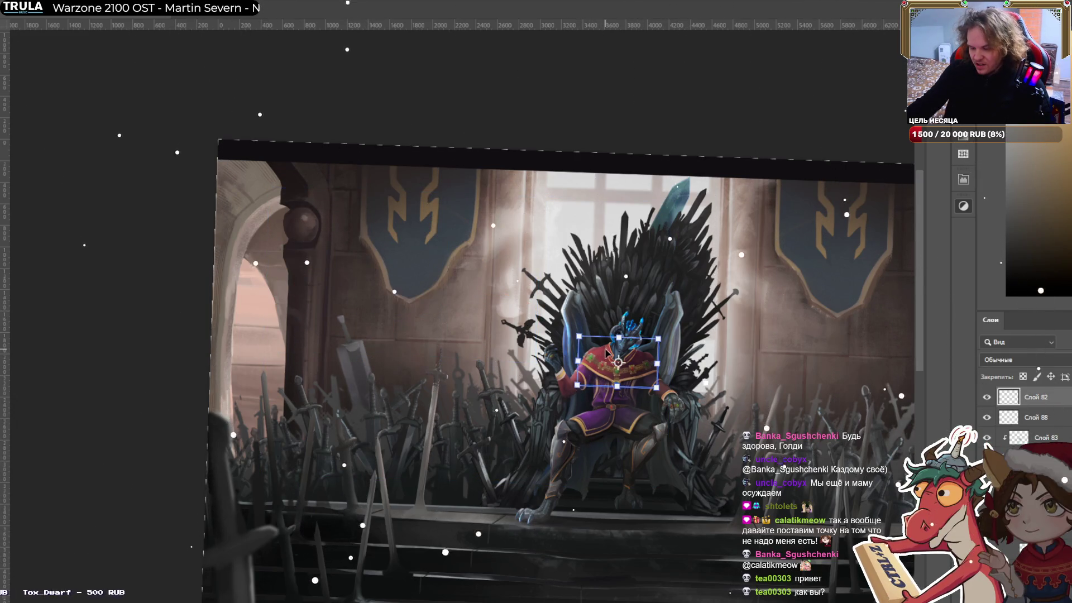
key(ctrl+v)
Shrink the pasted ornament and tilt it slightly clockwise onto the dragon's shoulder.
scroll(614, 368, up, 1)
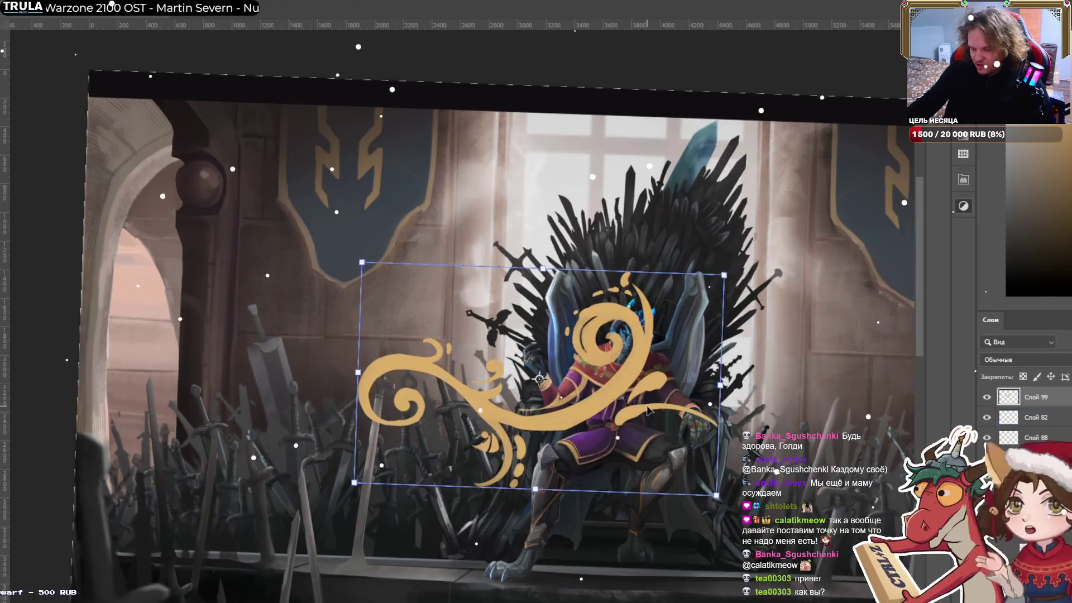
mouse_move(724, 275)
mouse_down()
mouse_move(560, 369)
mouse_move(575, 361)
mouse_up()
scroll(575, 368, up, 3)
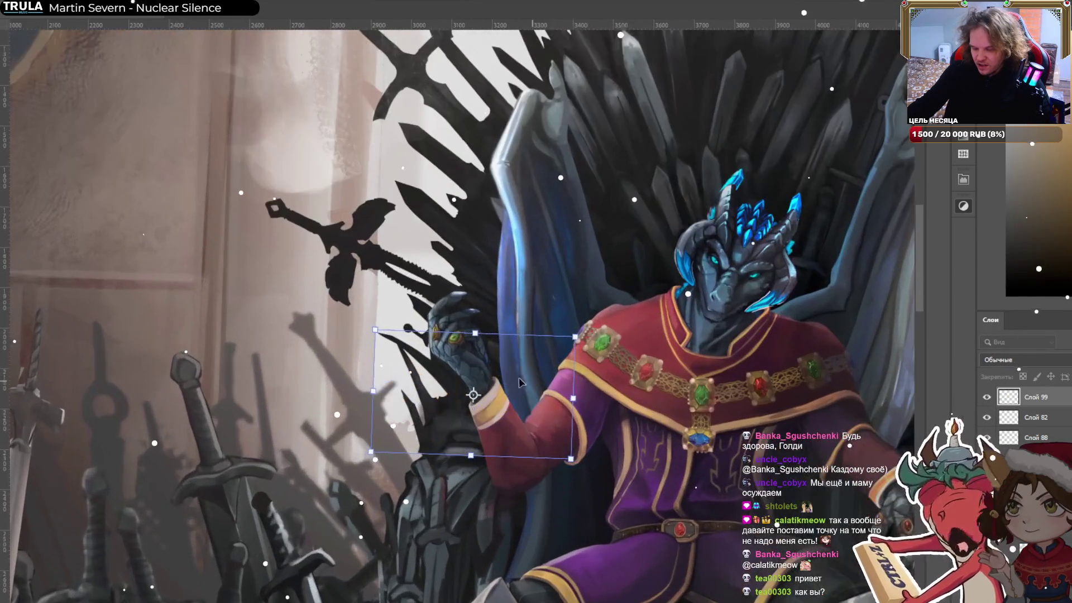
scroll(516, 381, up, 2)
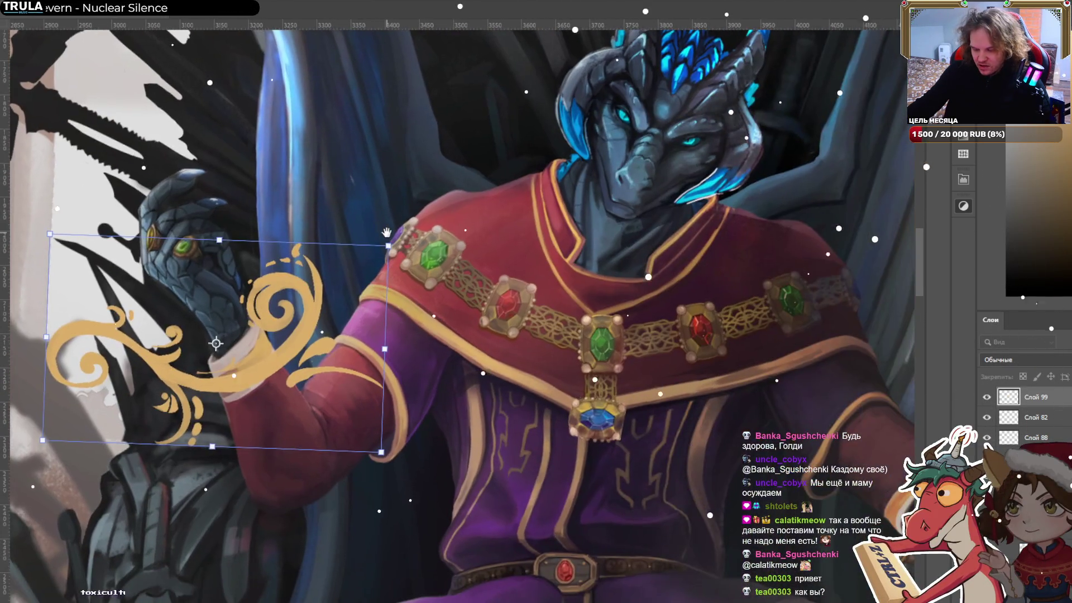
mouse_move(586, 300)
mouse_down()
mouse_move(245, 324)
mouse_move(524, 276)
mouse_up()
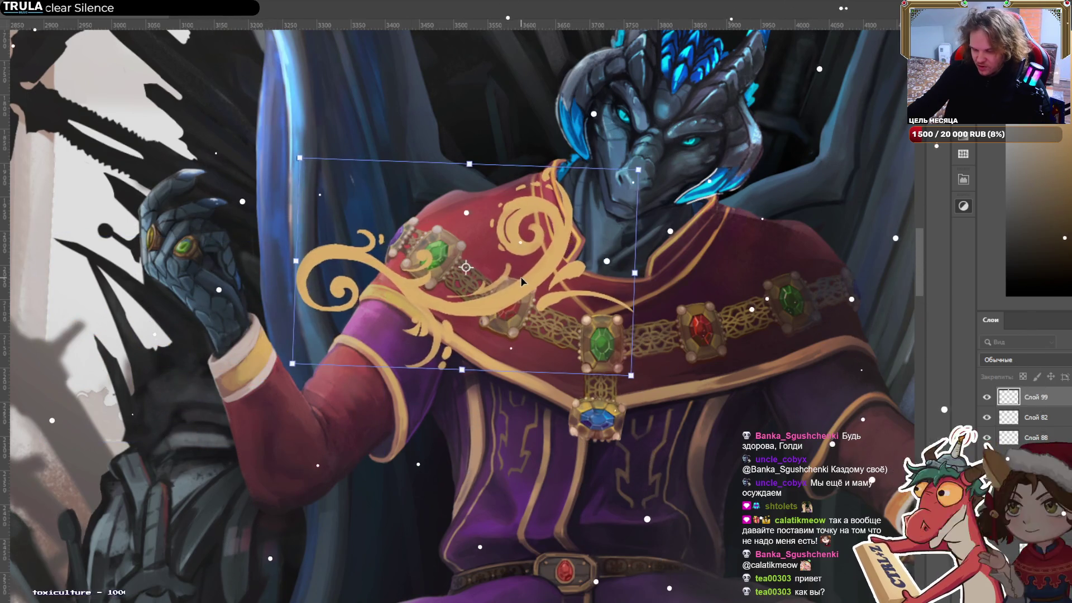
drag(638, 173, 551, 219)
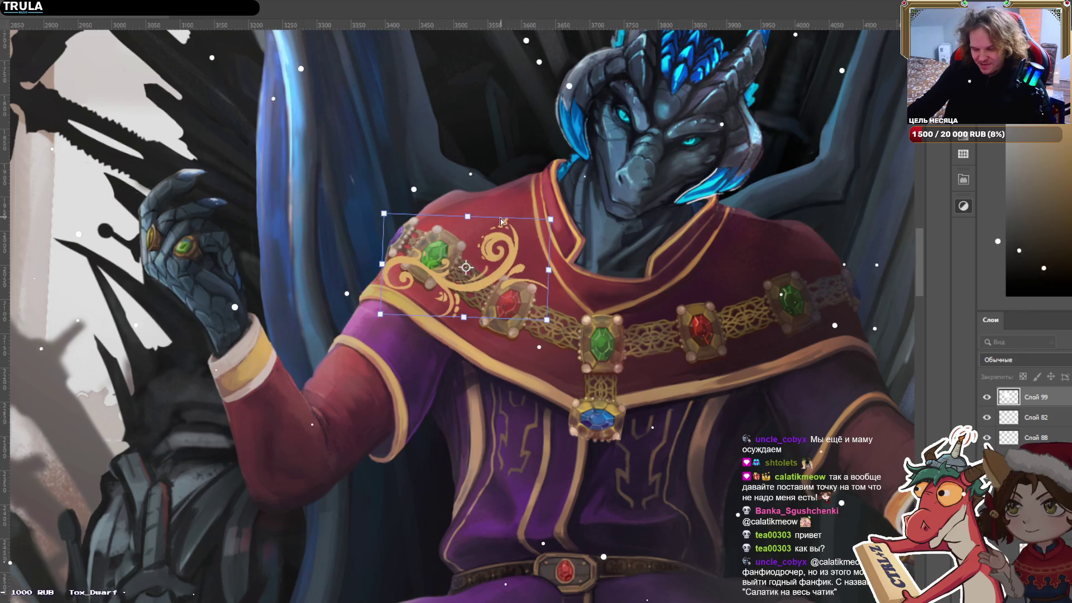
drag(538, 222, 608, 196)
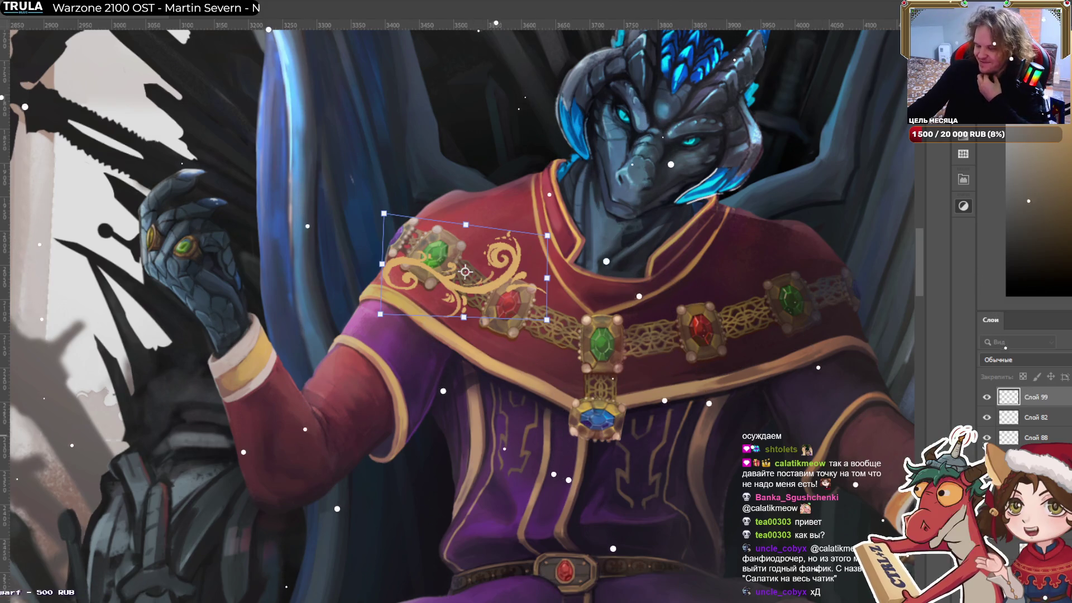
scroll(1053, 405, down, 2)
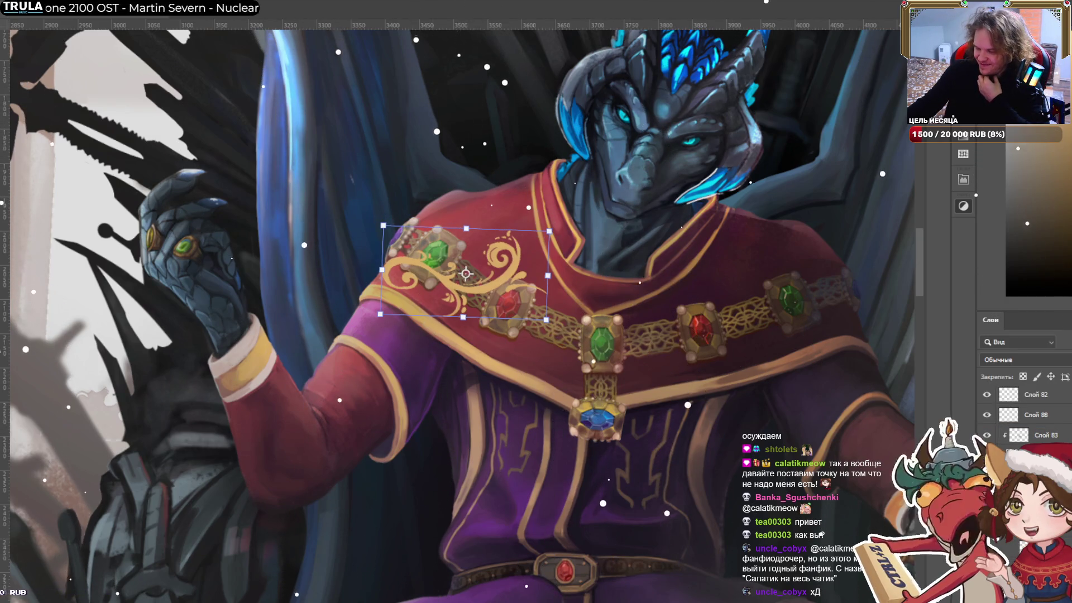
key(ctrl+z)
scroll(1036, 413, down, 2)
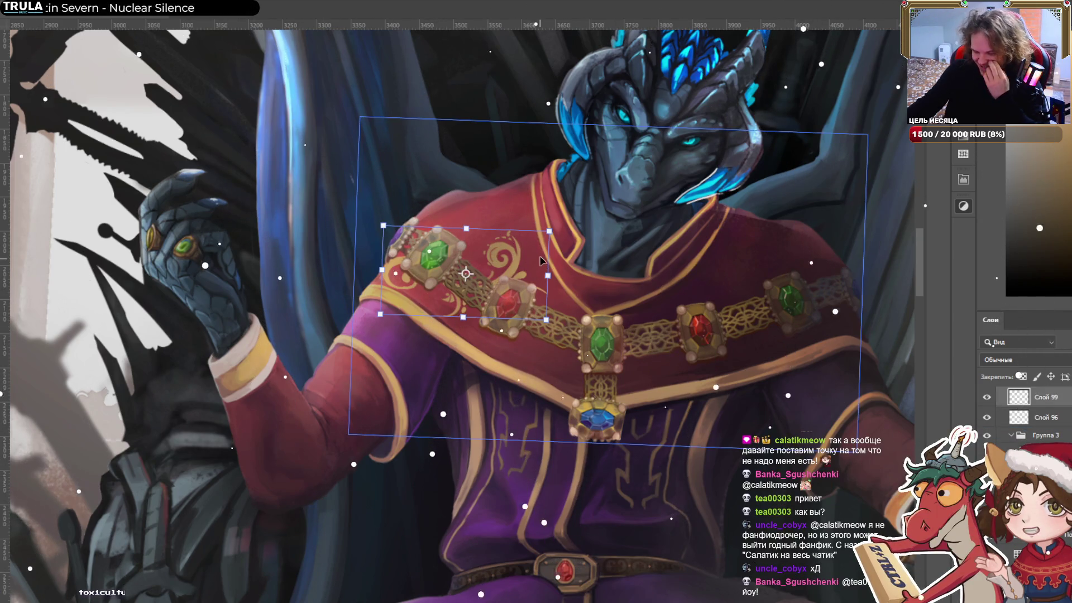
Rotate the ornament to follow the shoulder line, slide it down-left beside the green gem, and commit.
mouse_move(550, 232)
mouse_down()
mouse_move(533, 260)
mouse_move(505, 265)
mouse_move(446, 246)
mouse_move(489, 247)
mouse_up()
scroll(442, 237, up, 2)
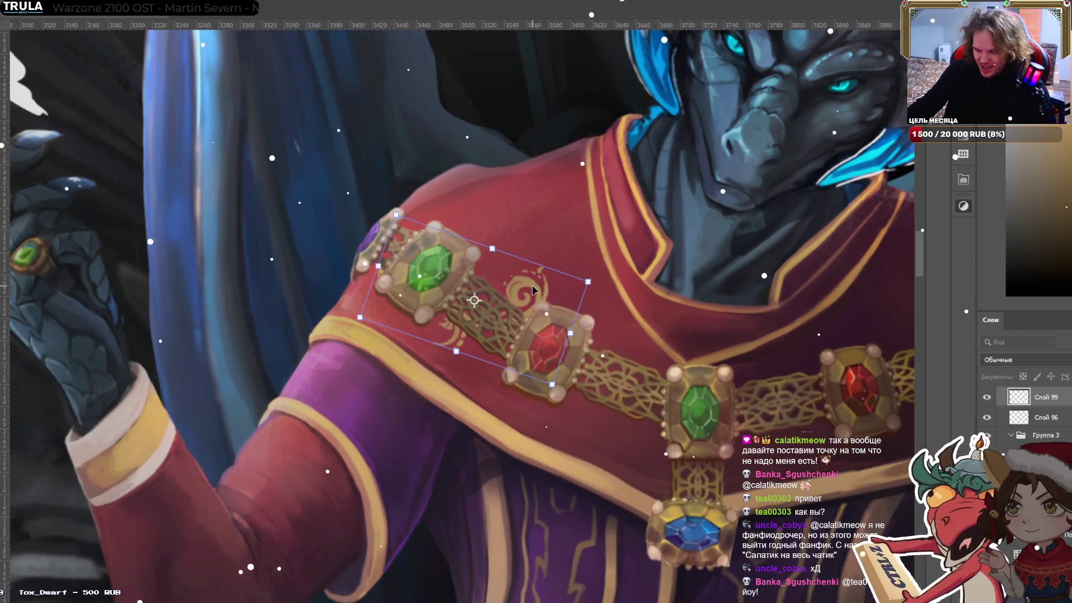
drag(533, 286, 516, 301)
drag(611, 284, 557, 351)
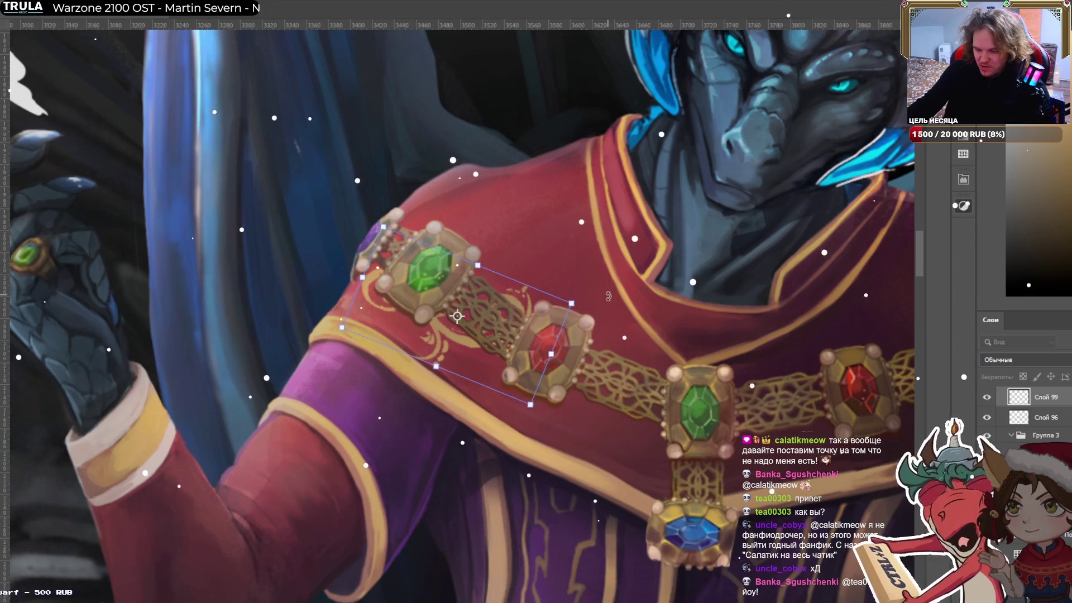
mouse_move(475, 364)
mouse_down()
mouse_move(462, 370)
mouse_move(480, 327)
mouse_move(398, 326)
mouse_up()
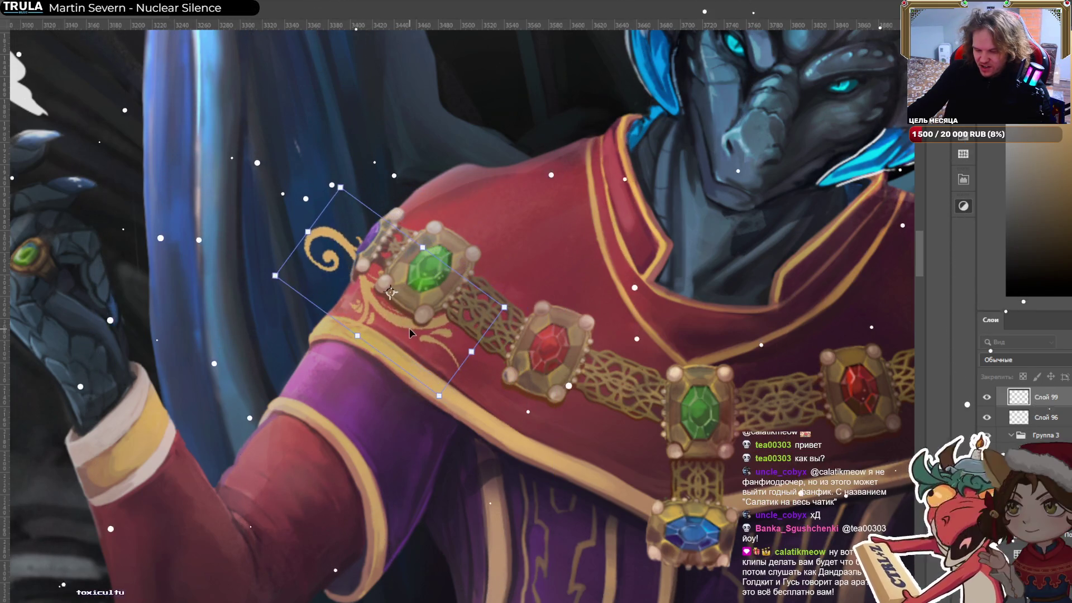
key(Right)
key(Right)
key(Right)
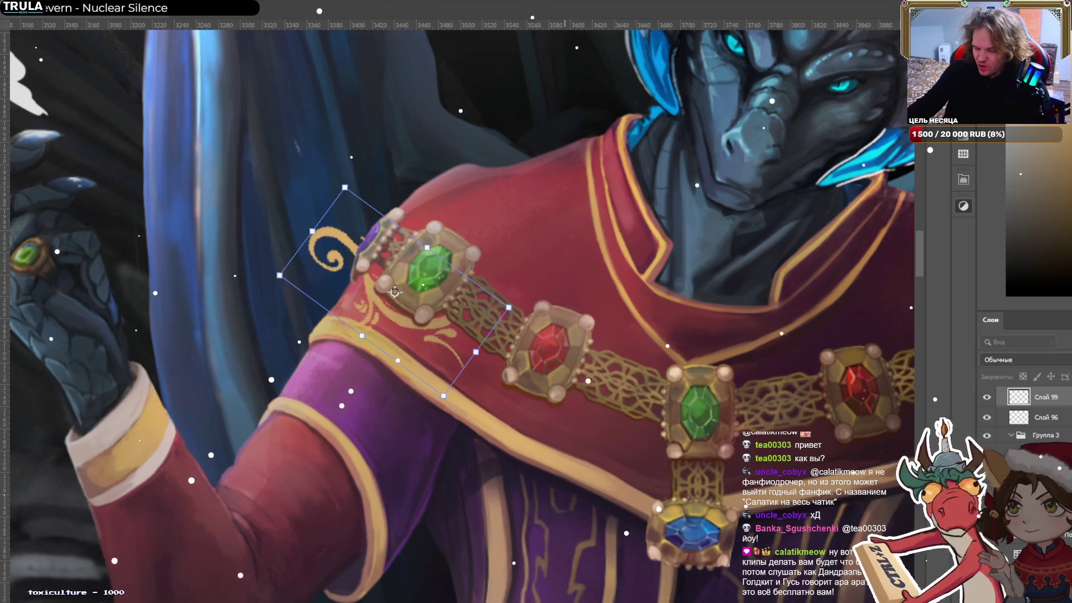
key(Return)
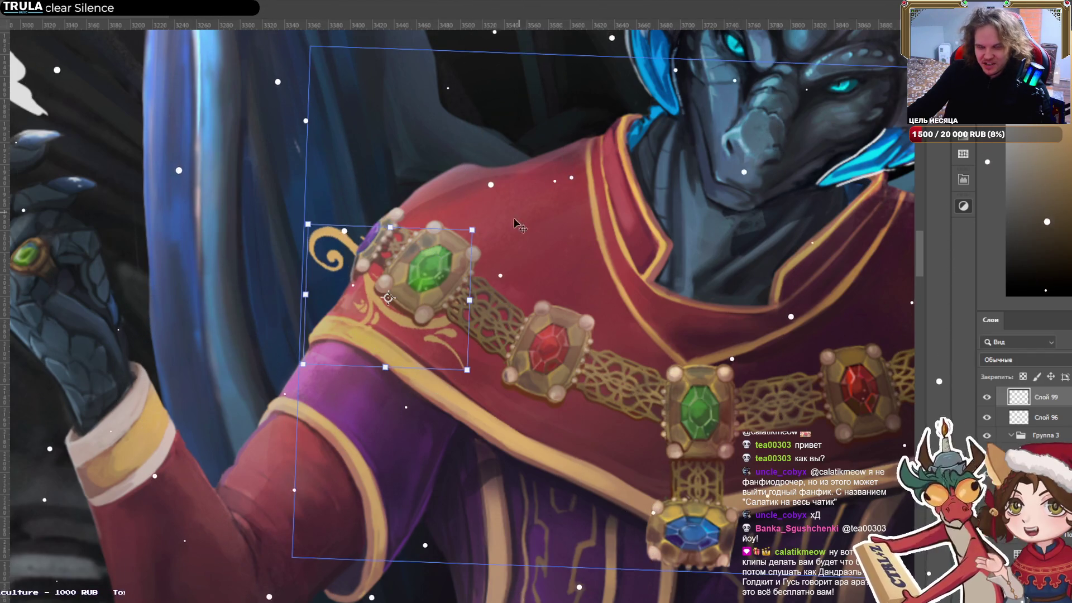
Alt-drag a copy of the swirl down the mantle and rotate it along the cape edge below the red gem.
click(317, 246)
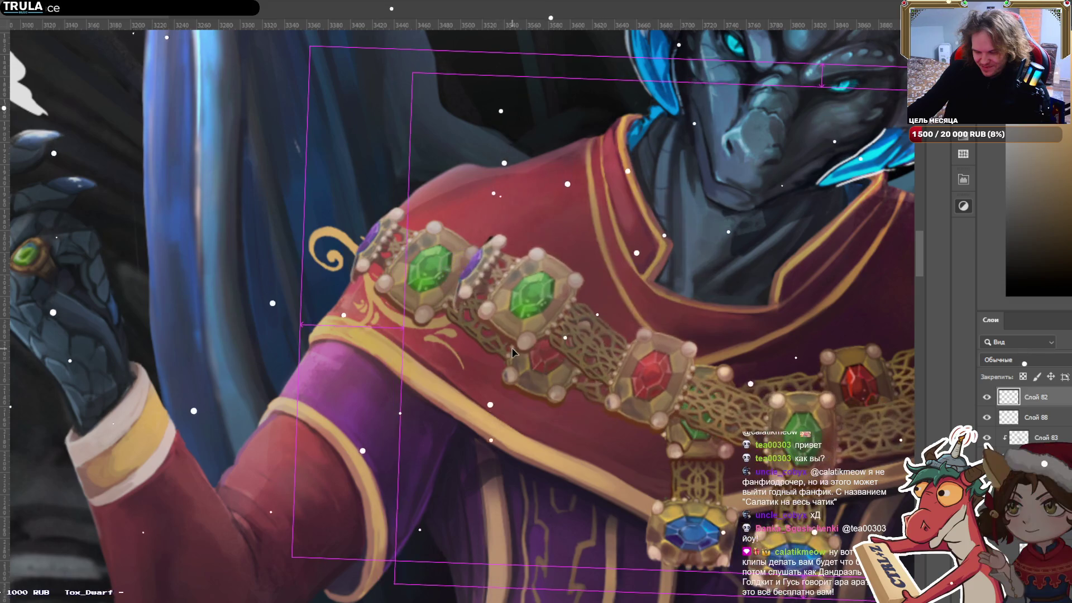
drag(324, 237, 468, 340)
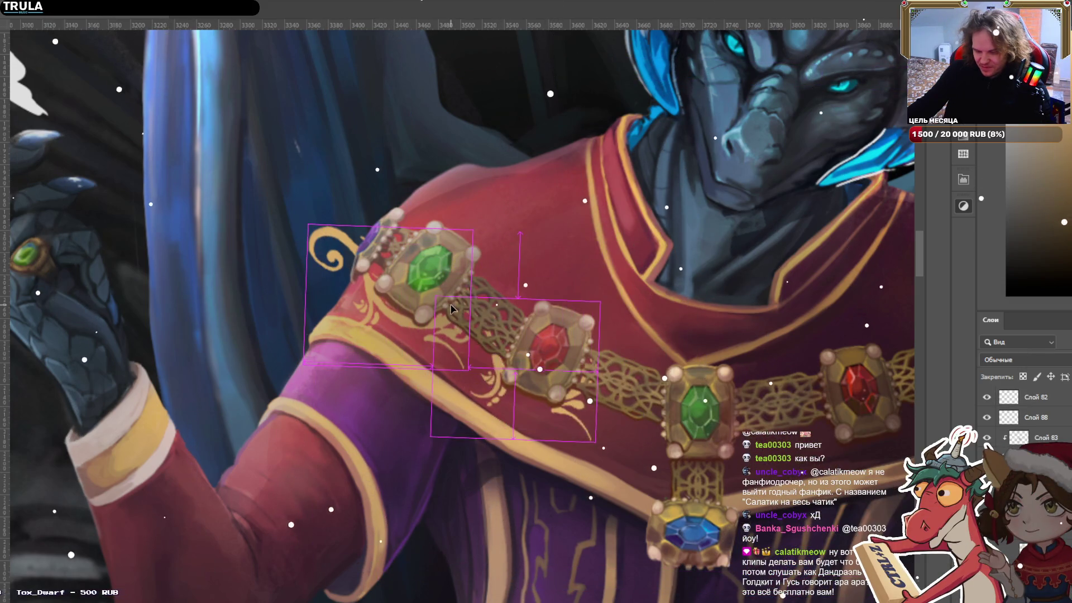
click(533, 332)
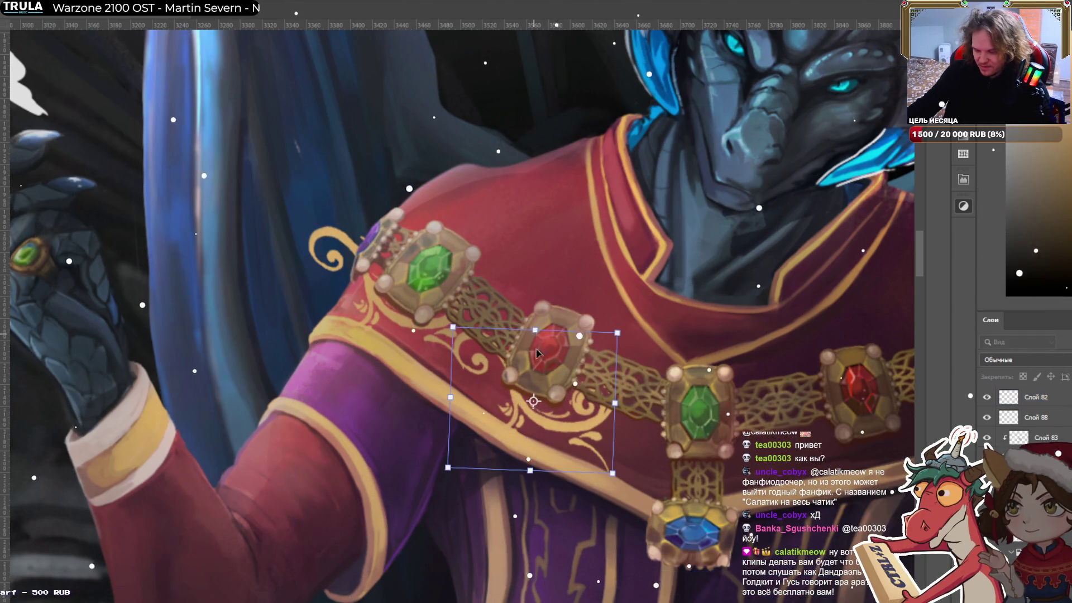
drag(626, 401, 605, 408)
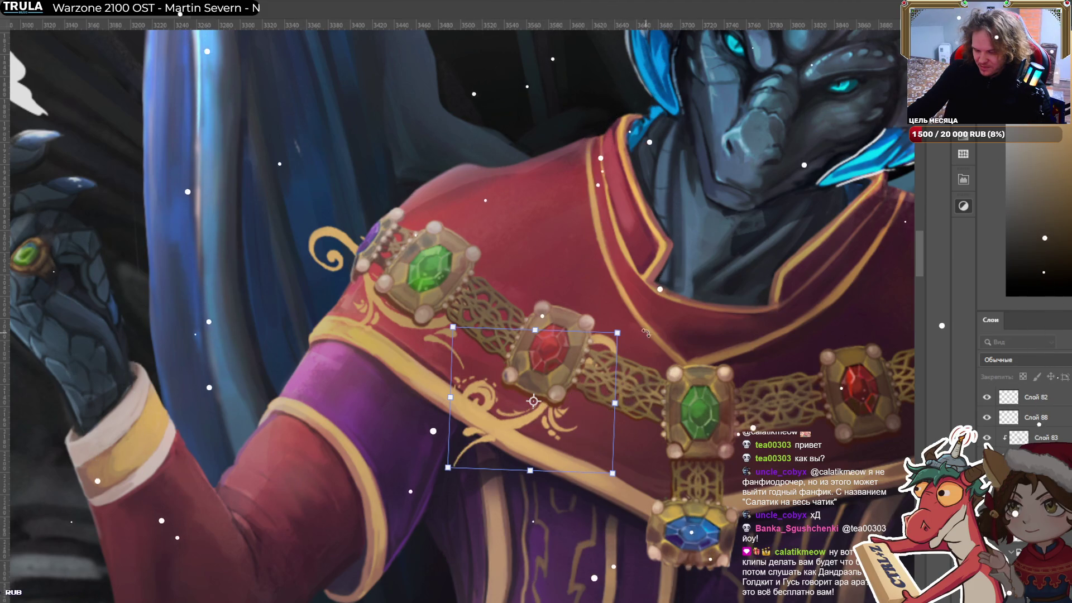
drag(646, 332, 626, 453)
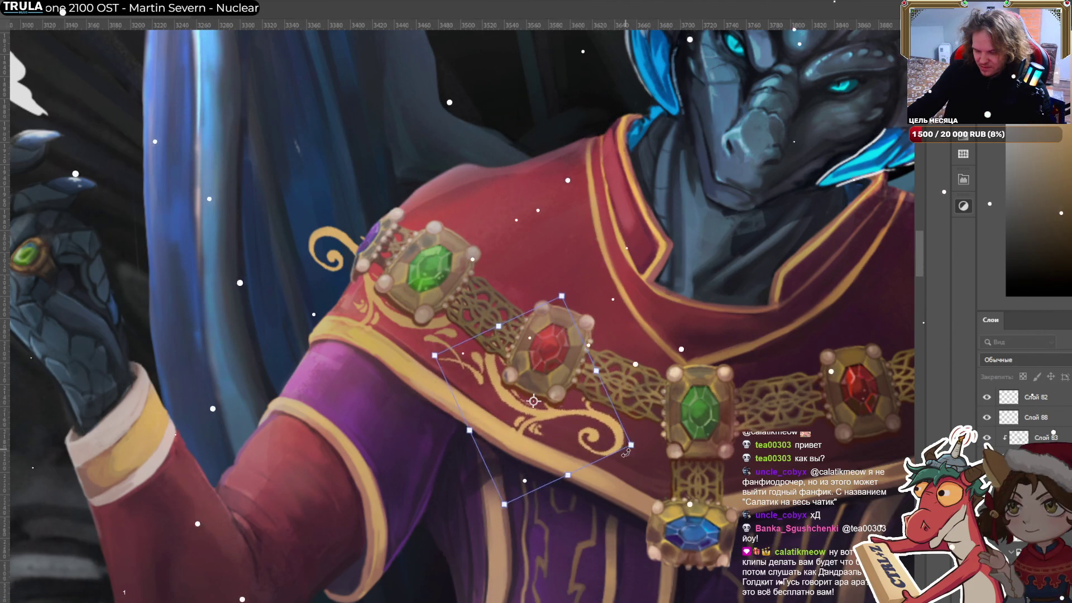
drag(553, 416, 535, 401)
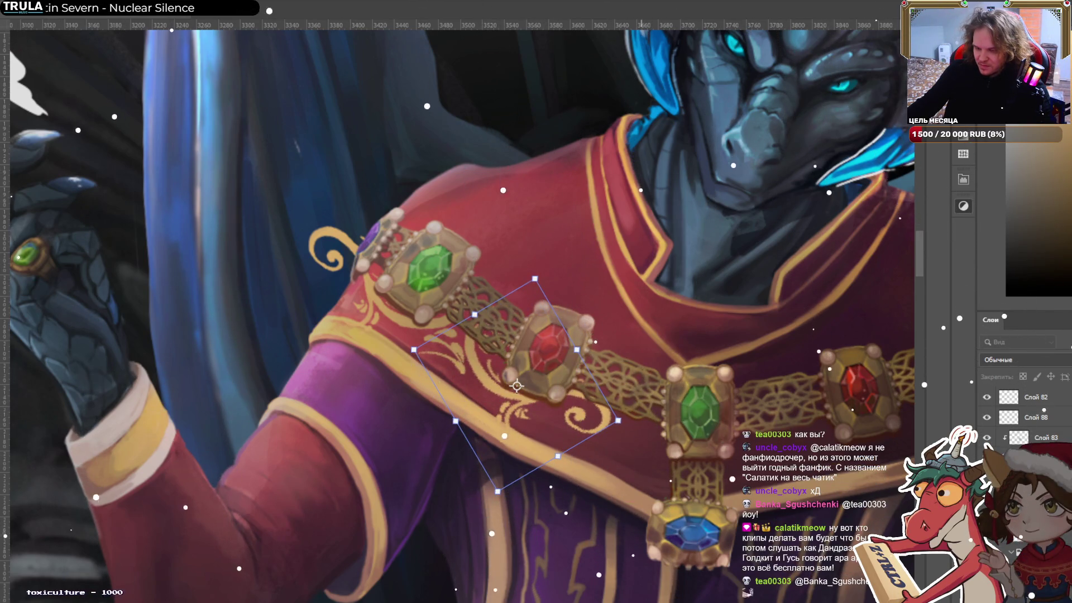
key(Return)
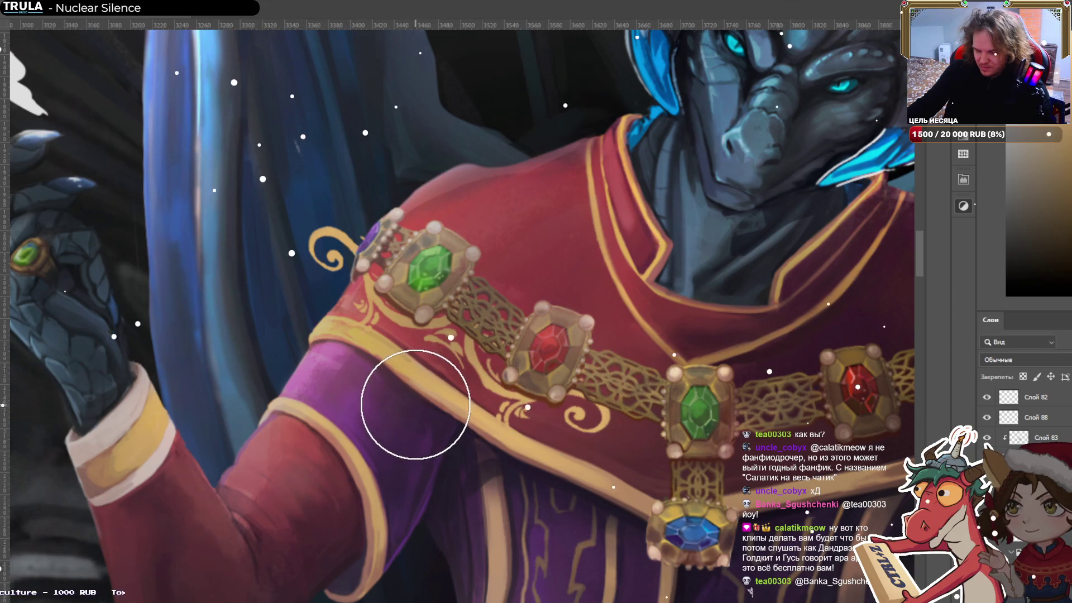
Shrink the brush for fine detail and select the ornament layer Слой 82.
key(bracketleft)
key(bracketleft)
key(bracketleft)
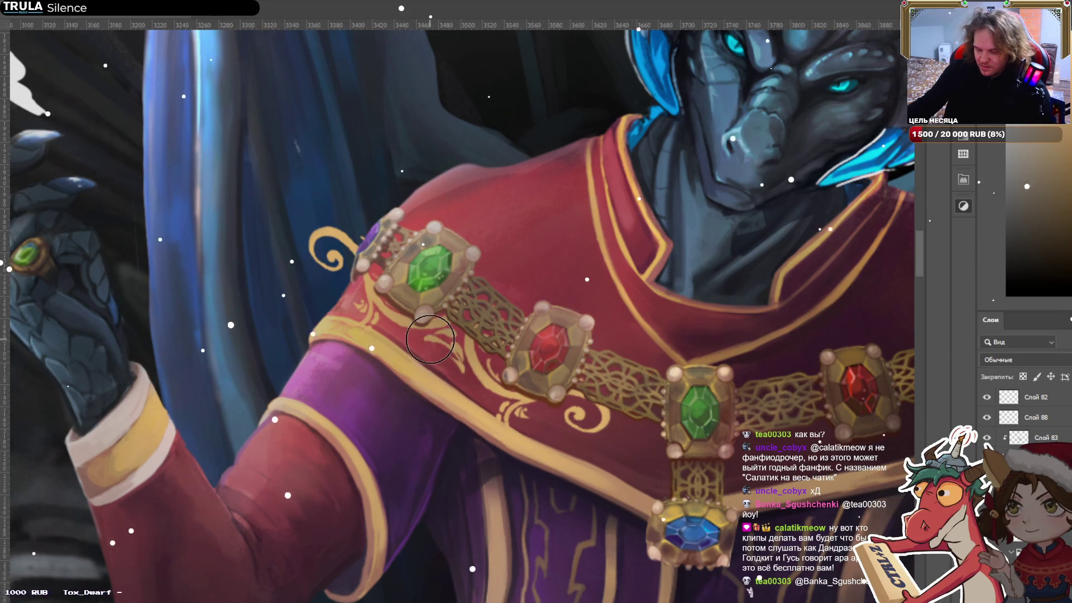
key(bracketleft)
key(bracketleft)
key(bracketleft)
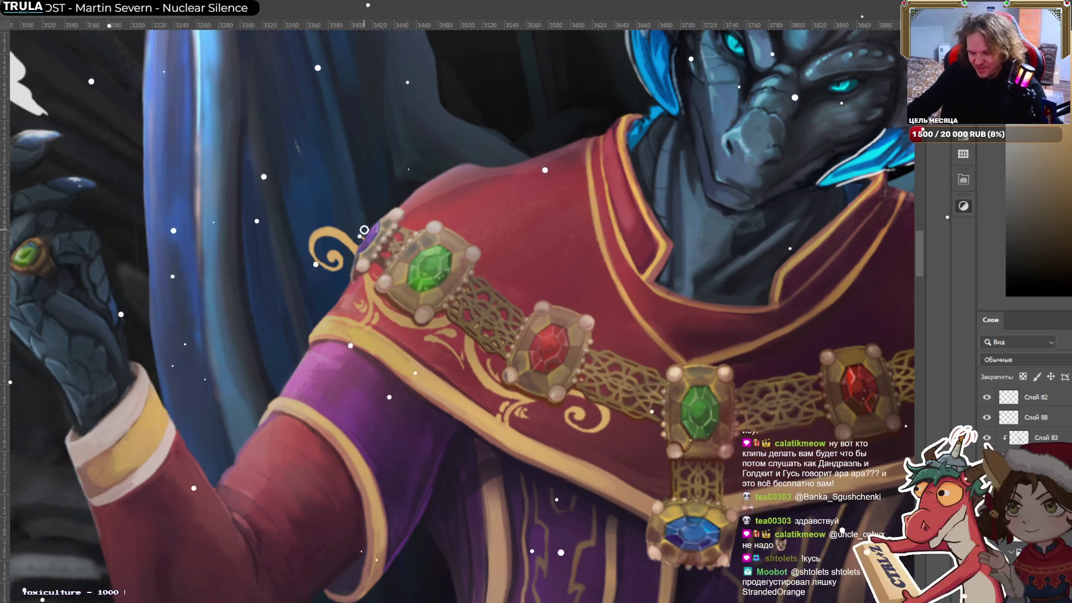
click(503, 385)
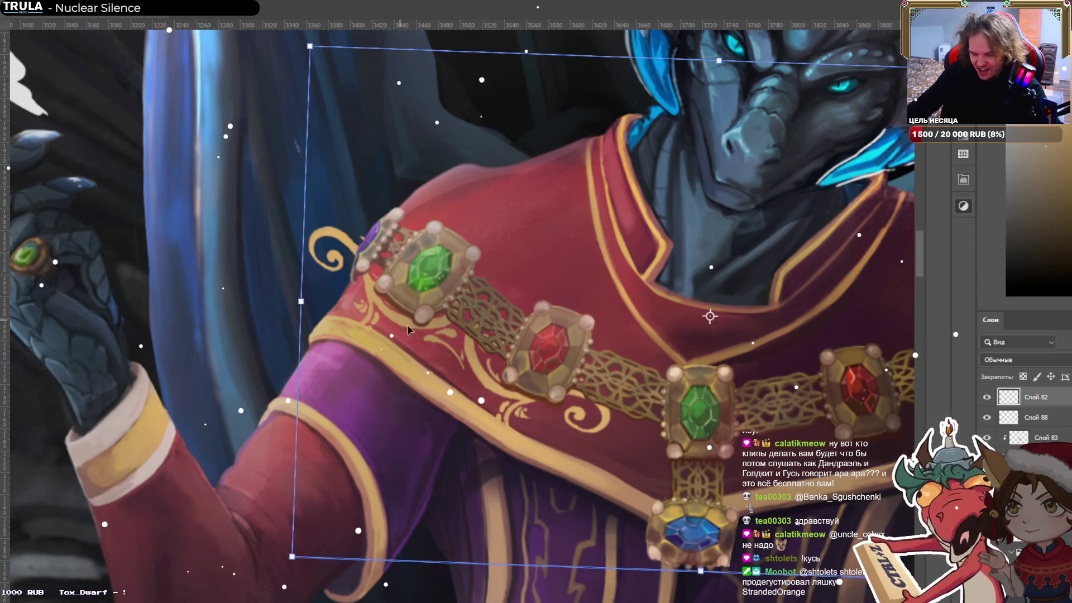
Duplicate the gold swirl between the red and green jewels and shrink the copy.
click(503, 393)
drag(516, 401, 680, 477)
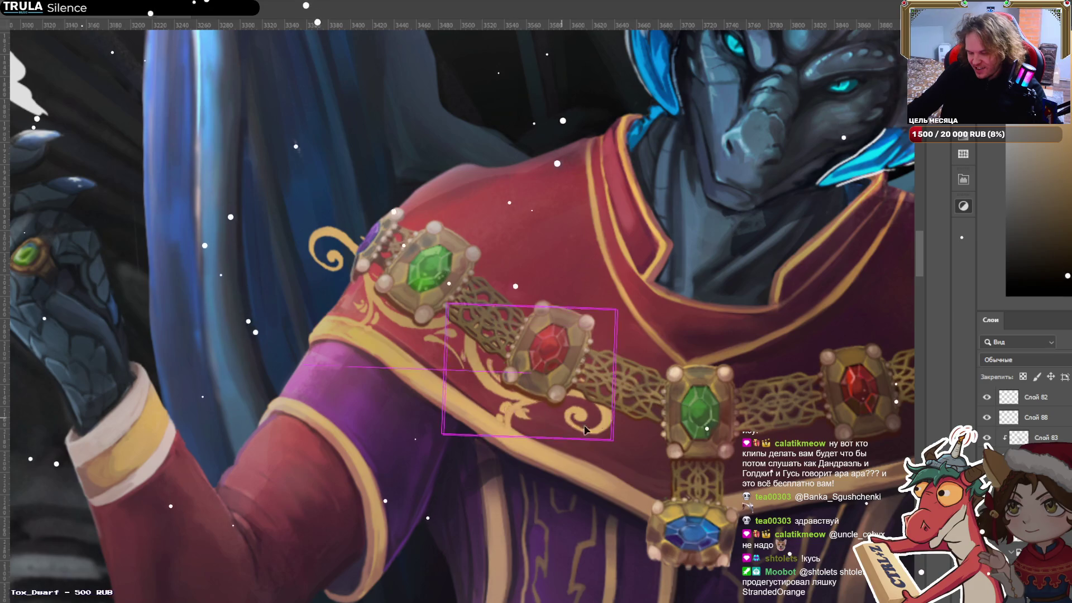
drag(680, 477, 607, 464)
shift+click(663, 457)
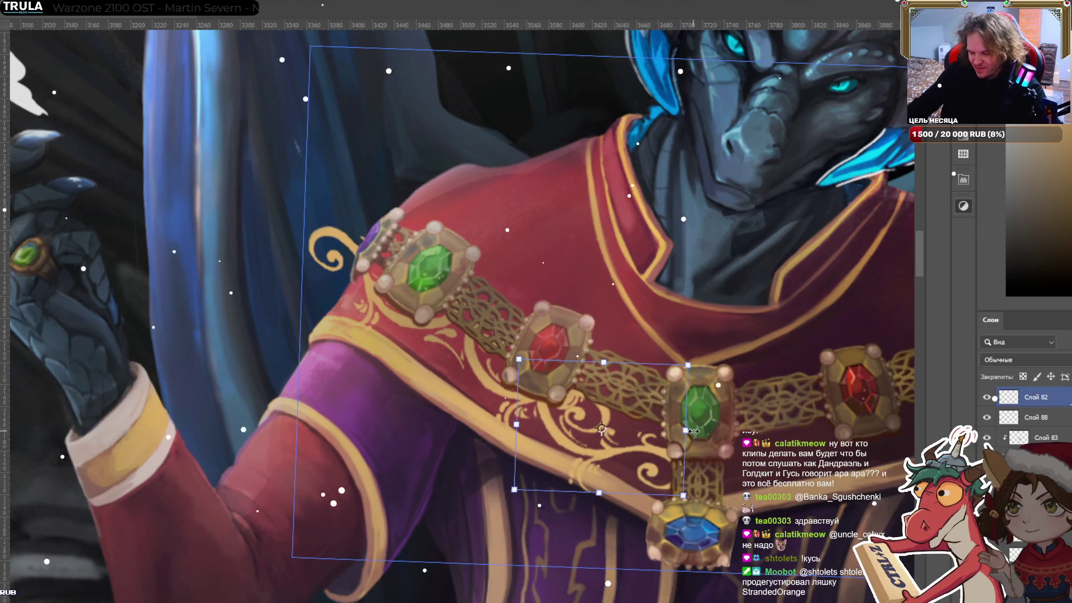
mouse_move(688, 428)
mouse_down()
mouse_move(651, 436)
mouse_move(657, 468)
mouse_up()
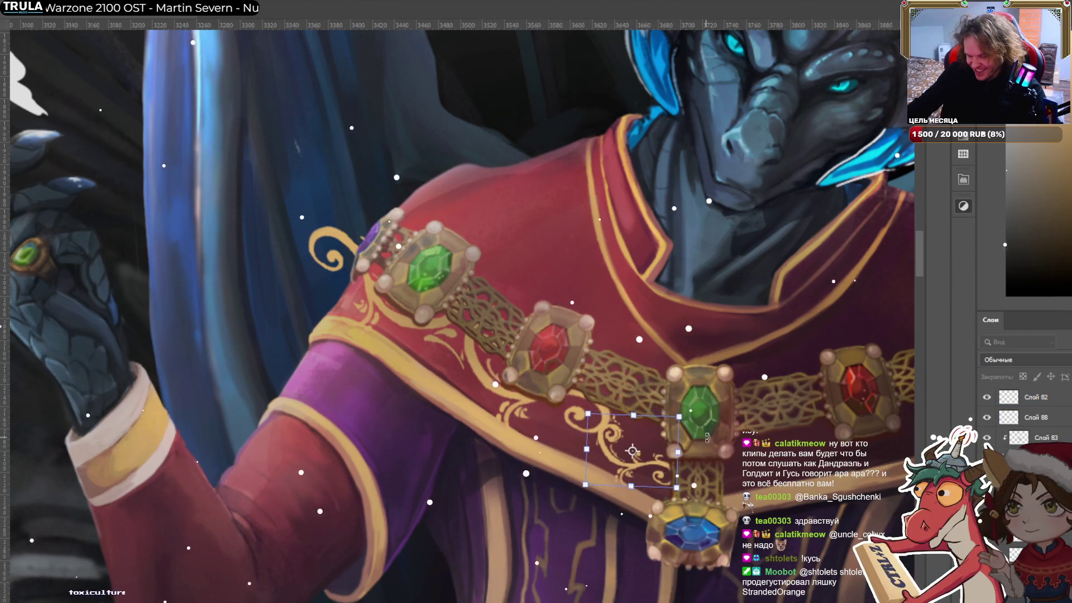
drag(691, 410, 642, 461)
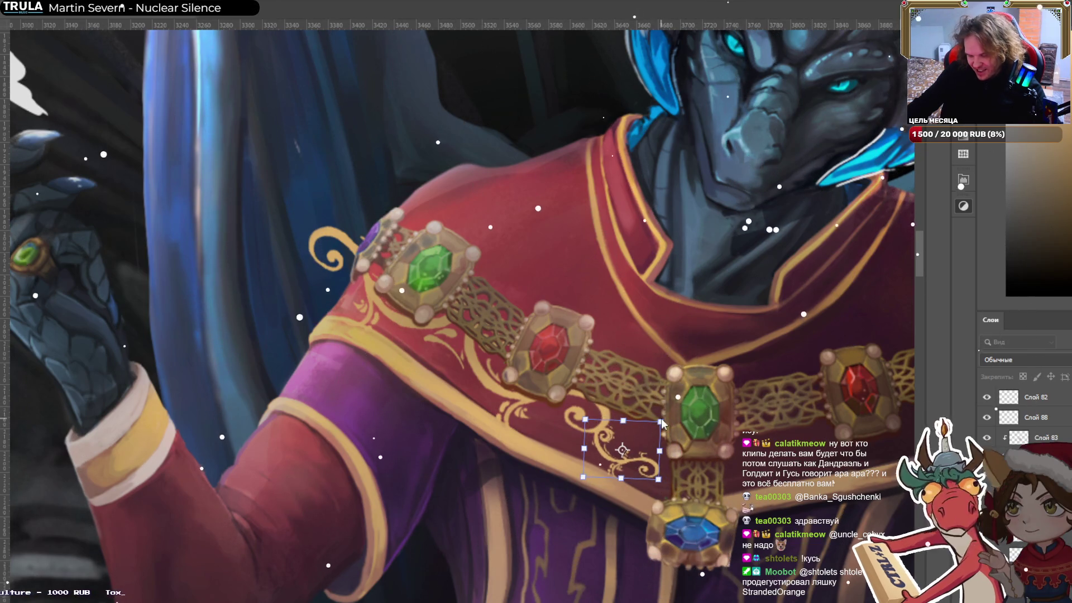
Rotate the swirl copy about 180°, flip it vertically, and tilt it along the mantle edge.
mouse_move(666, 413)
mouse_down()
mouse_move(672, 445)
mouse_move(617, 430)
mouse_move(637, 508)
mouse_move(635, 441)
mouse_move(648, 457)
mouse_up()
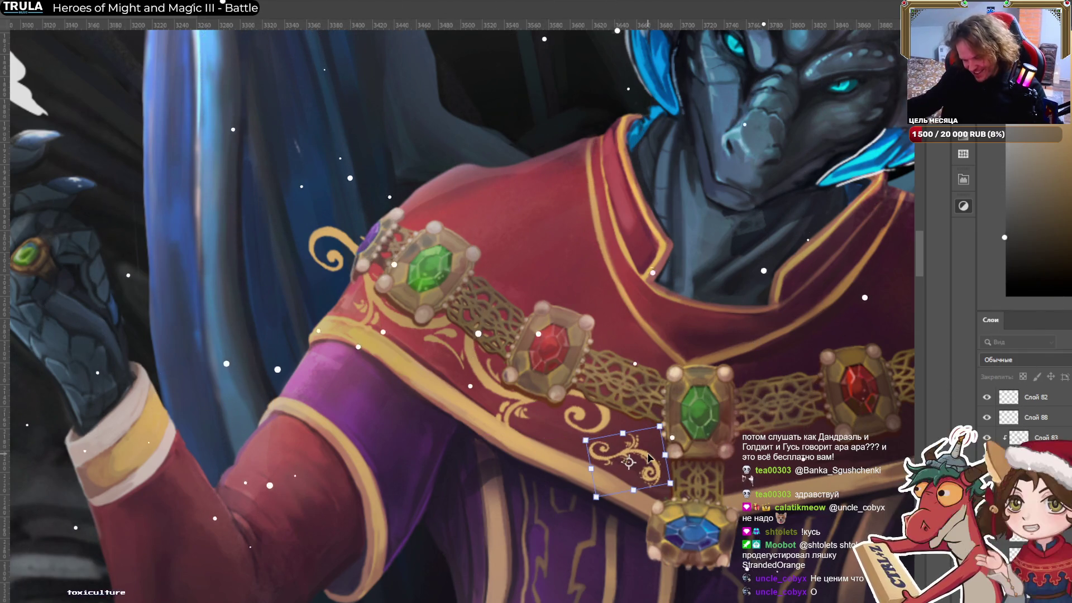
drag(629, 462, 687, 482)
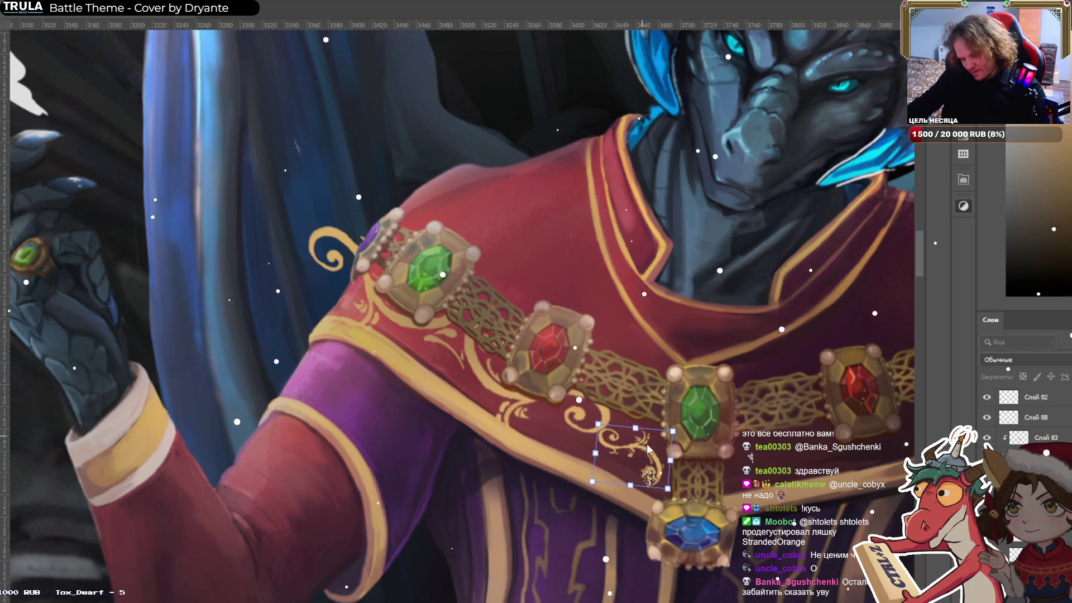
key(ctrl+shift+v)
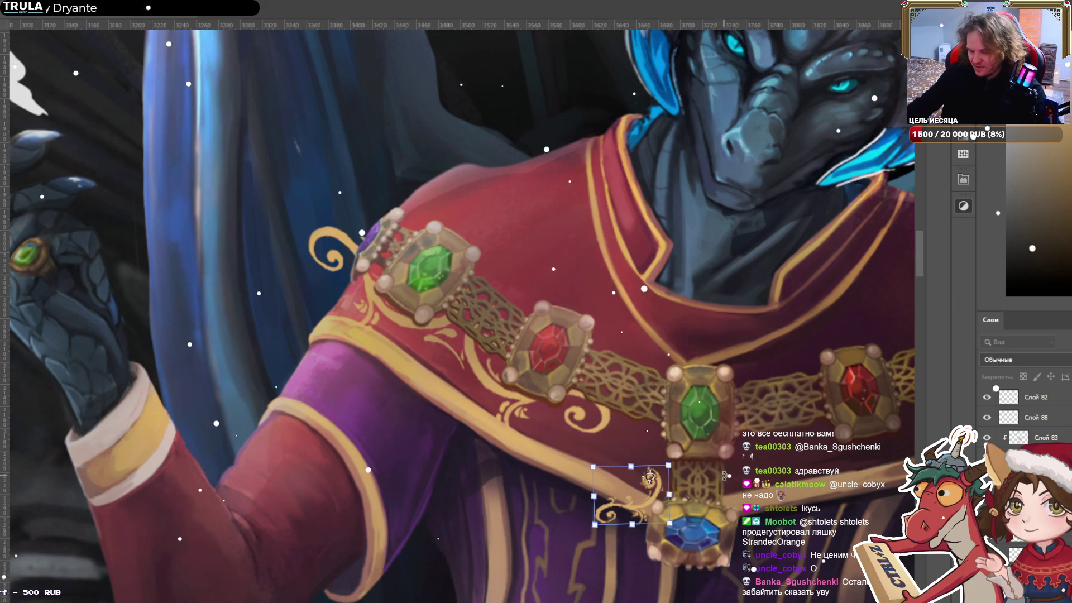
drag(696, 458, 711, 540)
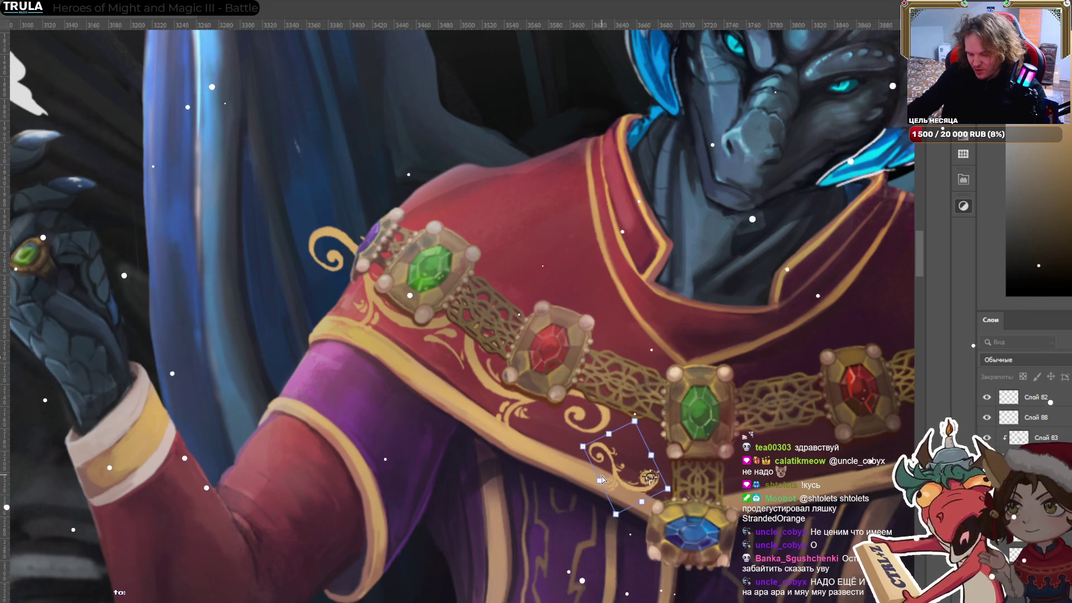
Warp the small swirl under the chain into a new curve and apply the transform.
click(635, 25)
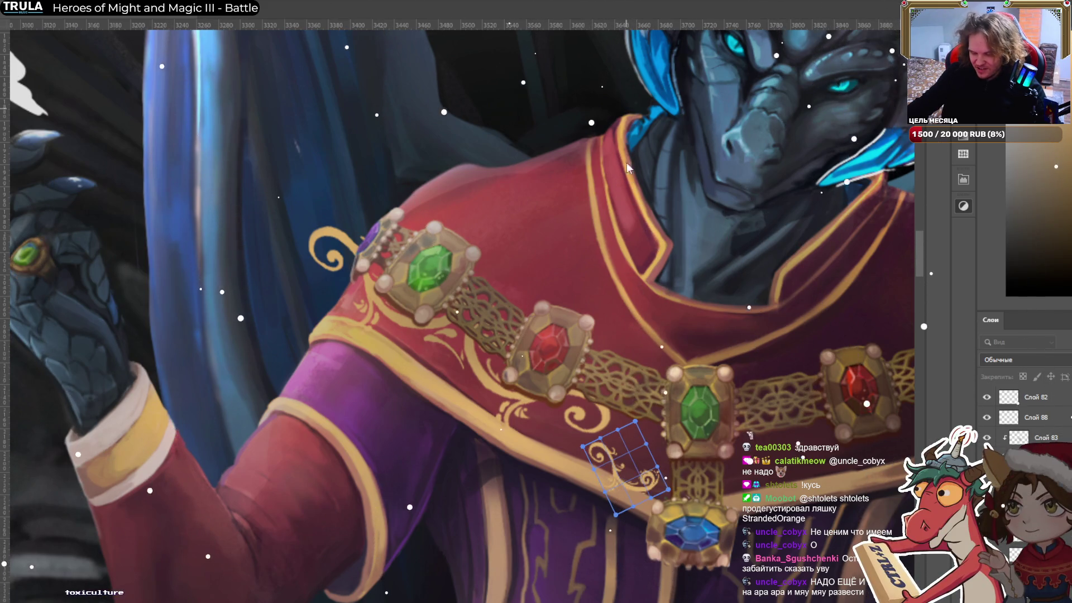
drag(619, 511, 627, 493)
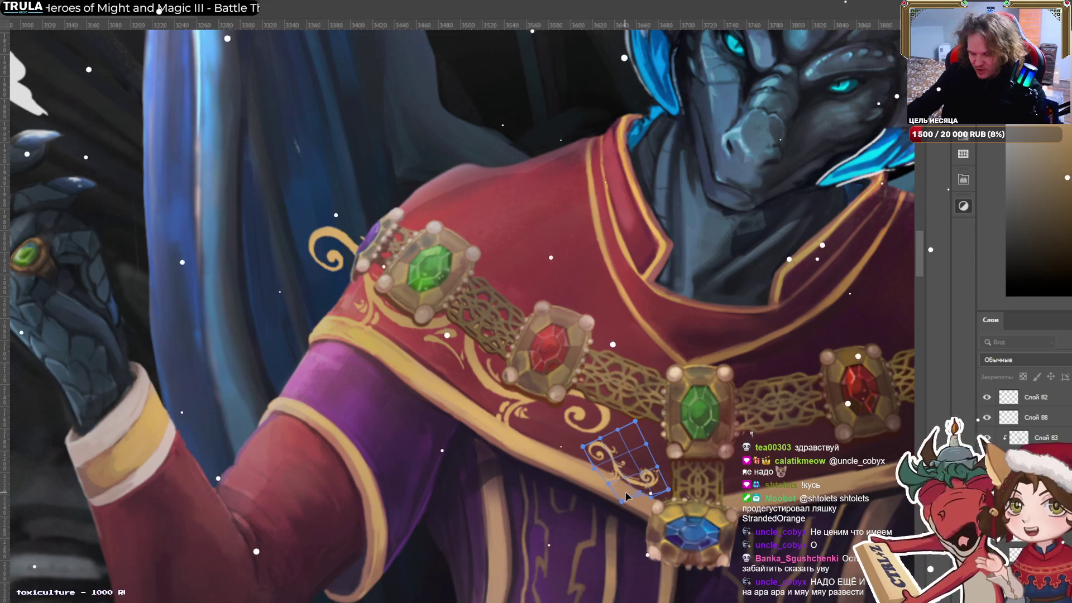
drag(635, 443, 635, 440)
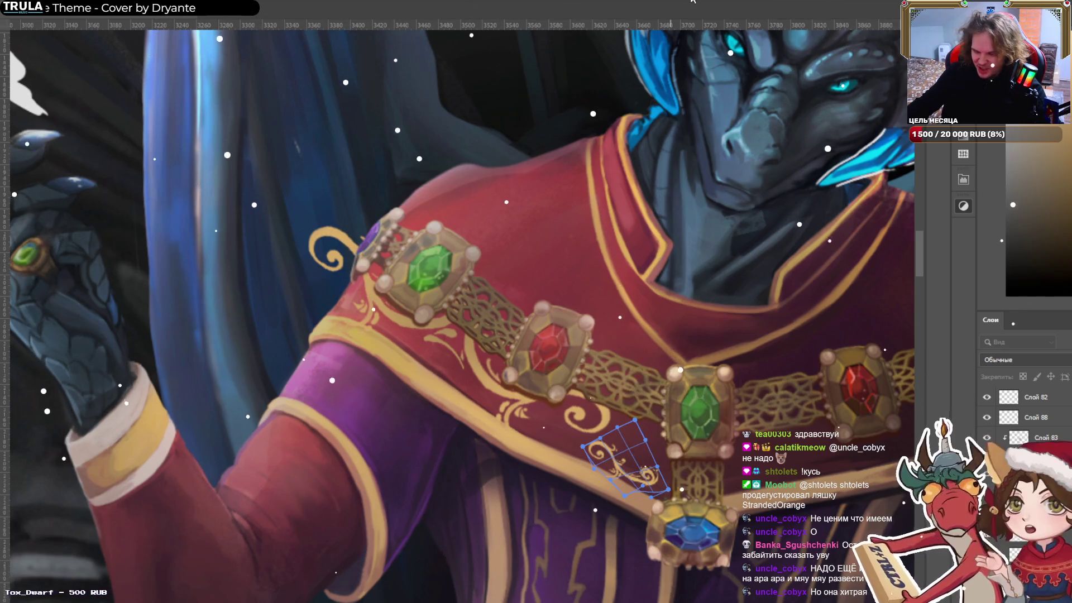
key(Return)
key(ctrl+t)
key(Return)
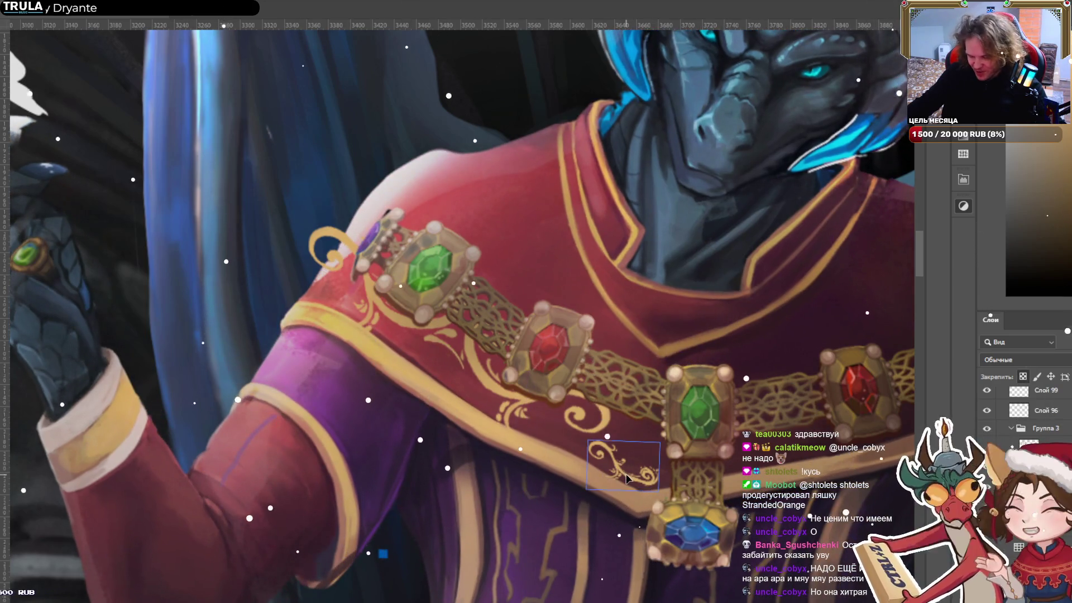
Duplicate the swirl layer and merge the extra copy back down.
key(ctrl+j)
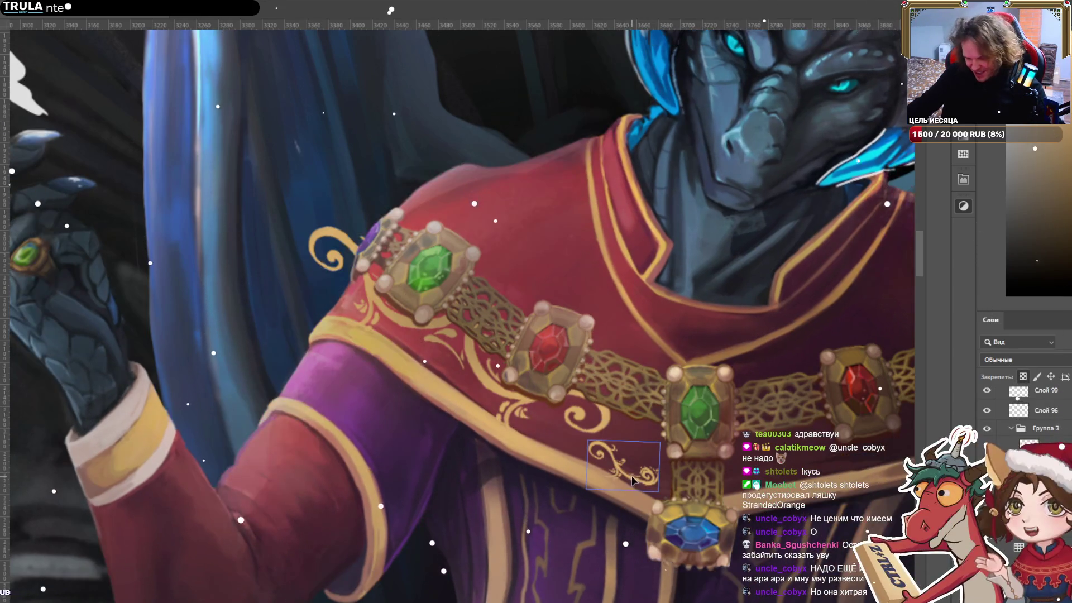
key(ctrl+j)
key(ctrl+t)
key(Return)
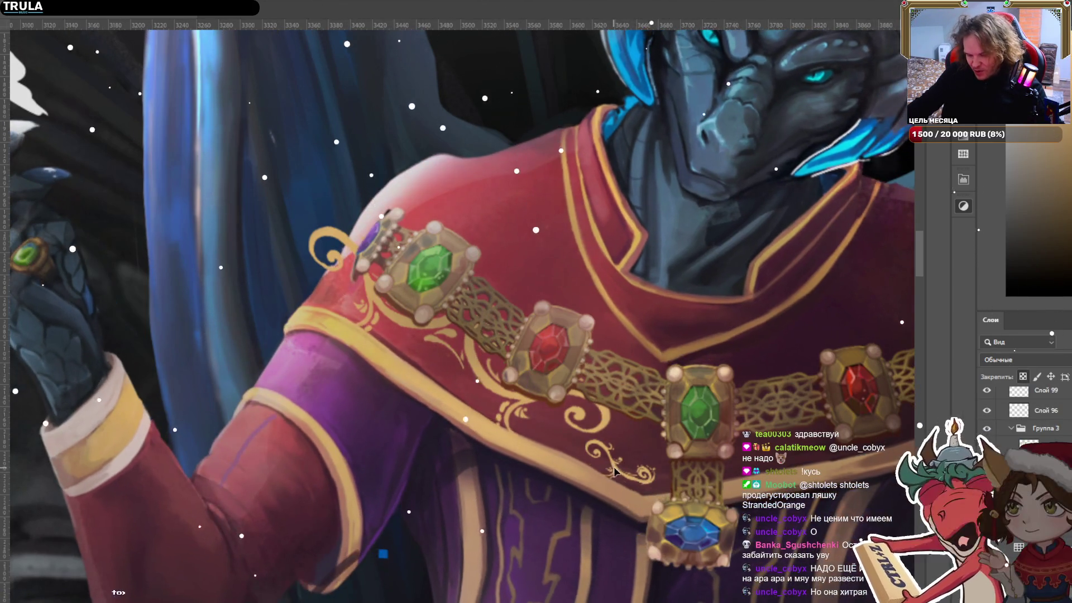
key(ctrl+e)
key(ctrl+e)
Duplicate the swirl again and move the copy up-left just below the red jewel.
key(ctrl+j)
key(ctrl+j)
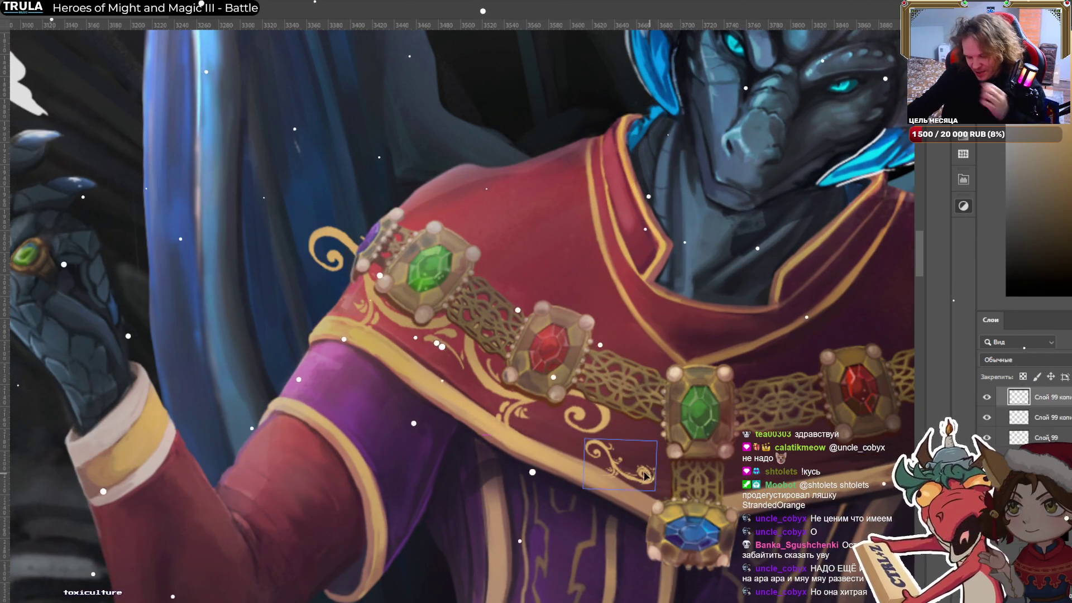
drag(651, 476, 598, 451)
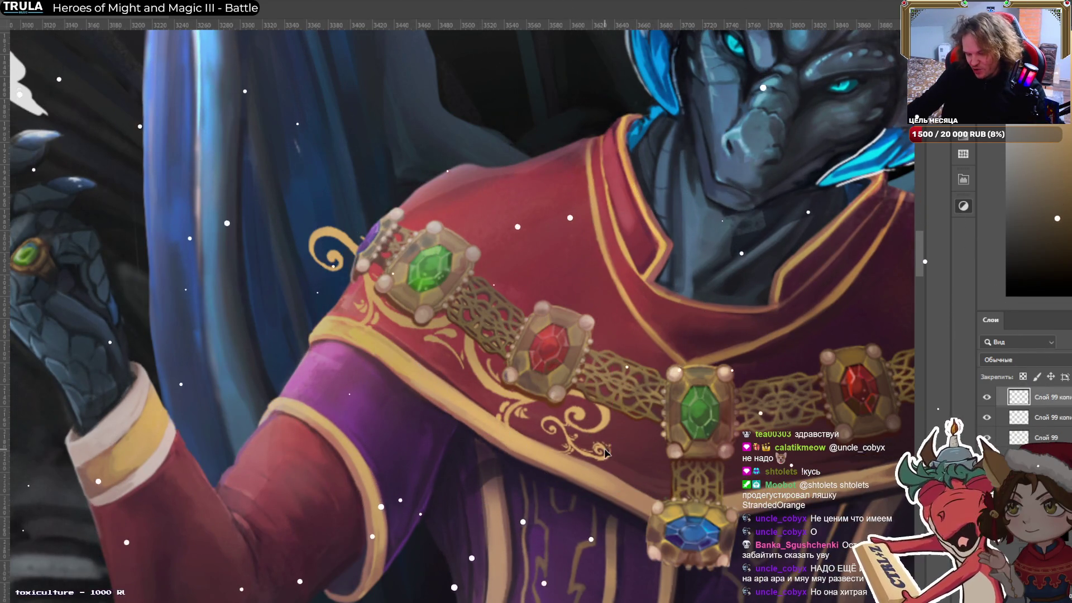
key(alt+bracketleft)
key(ctrl+t)
key(Return)
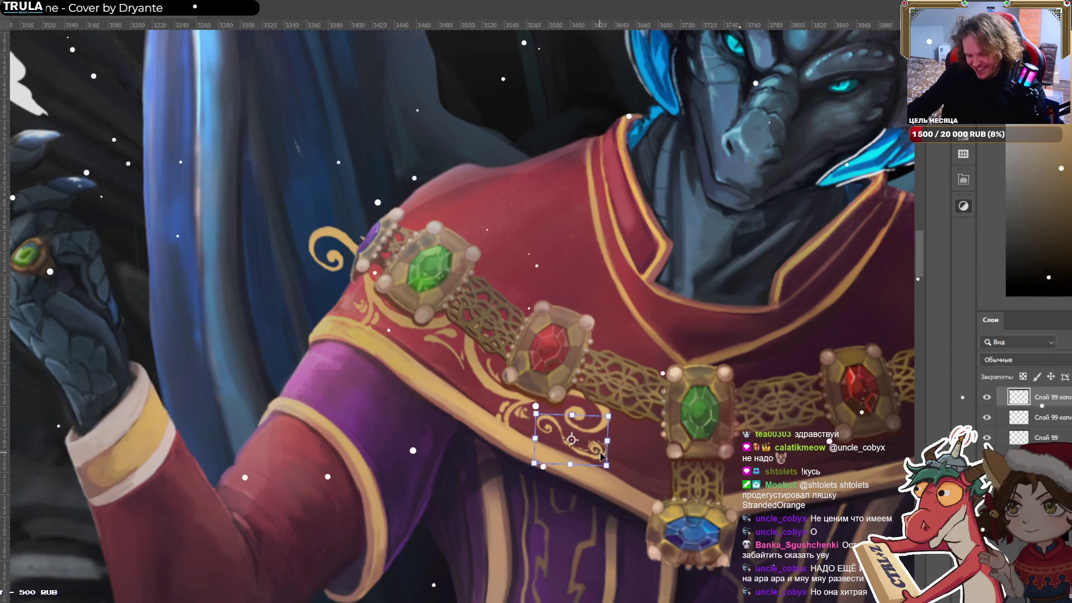
key(Return)
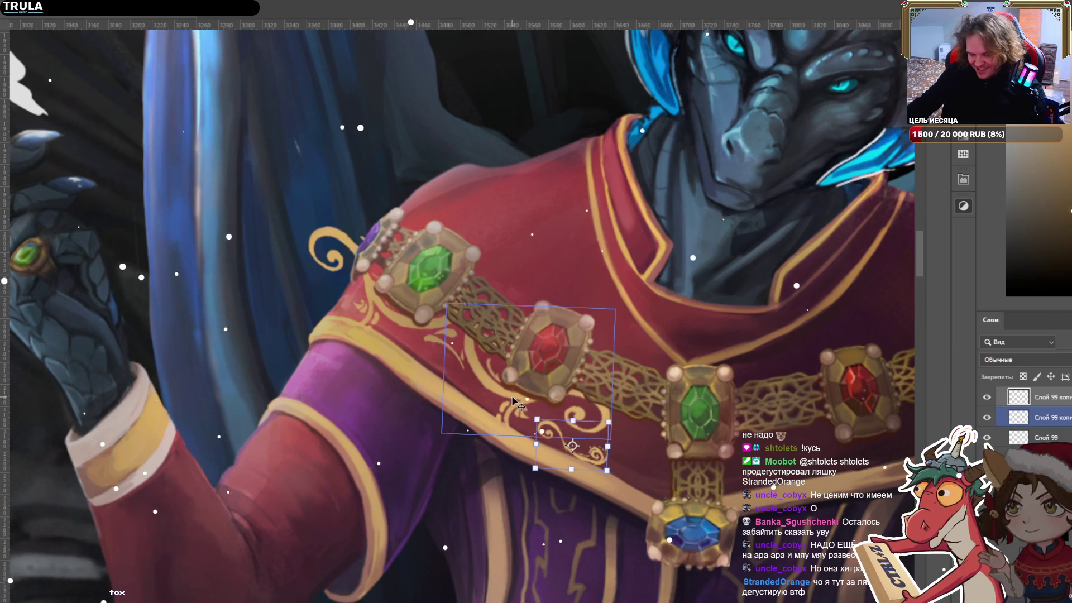
Select the gold ornament layer and merge it into the layer beneath it.
click(382, 316)
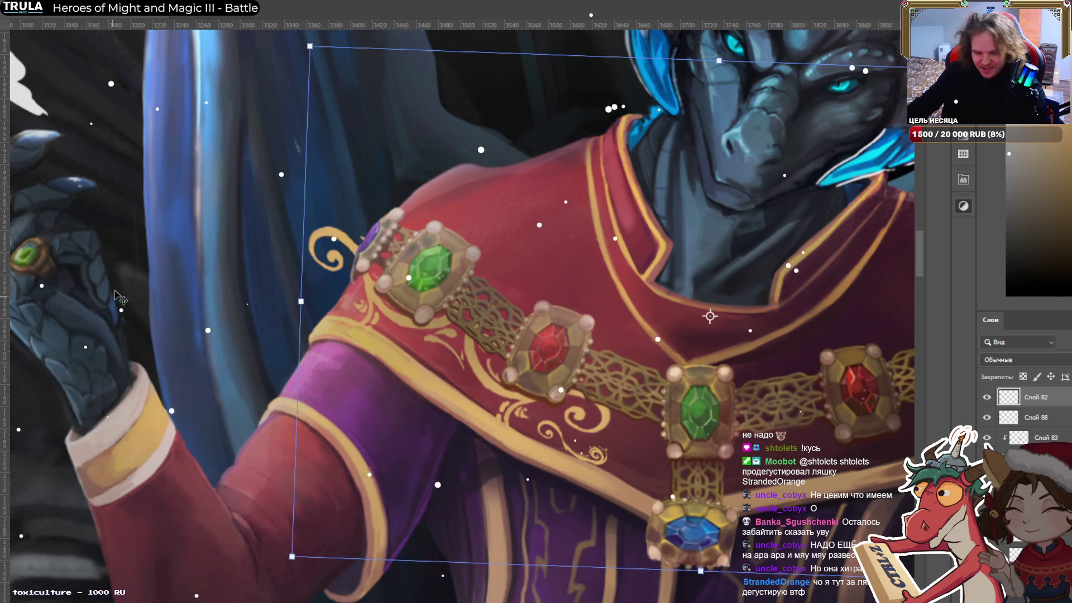
click(441, 343)
click(409, 327)
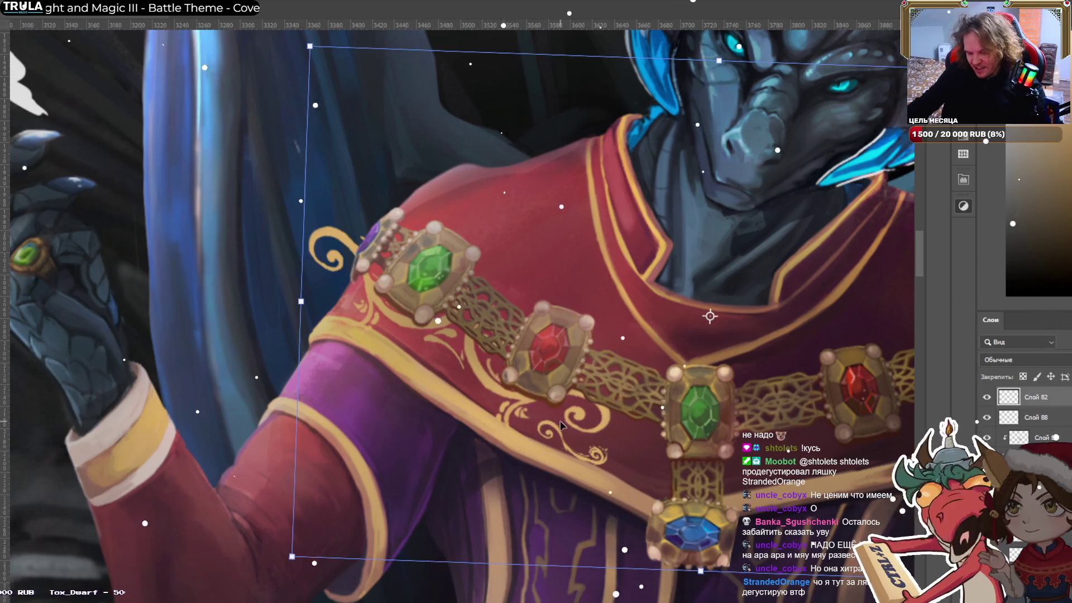
key(Return)
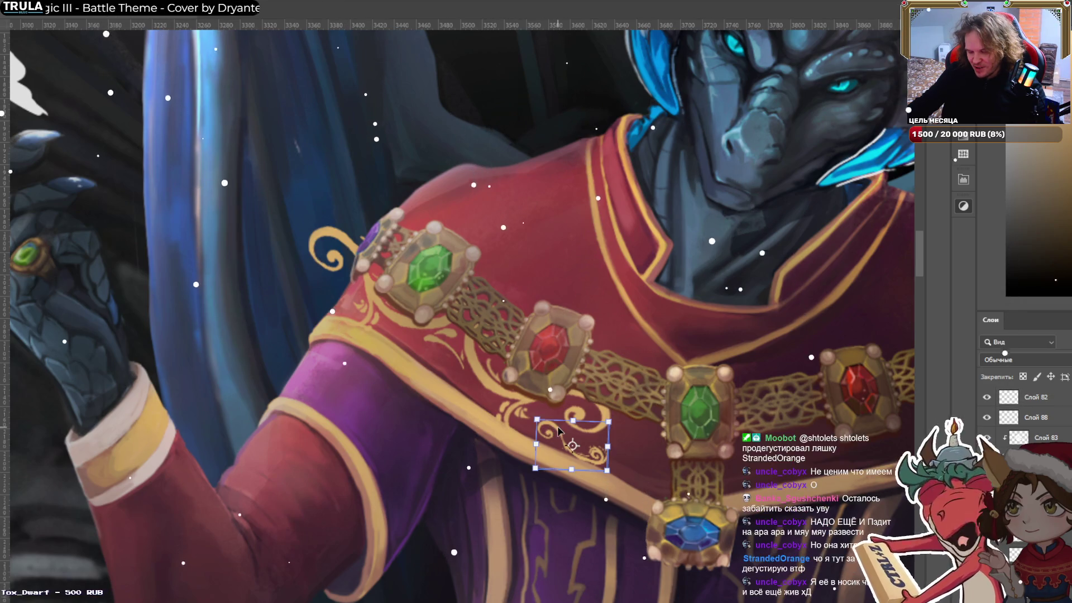
click(394, 326)
click(1036, 417)
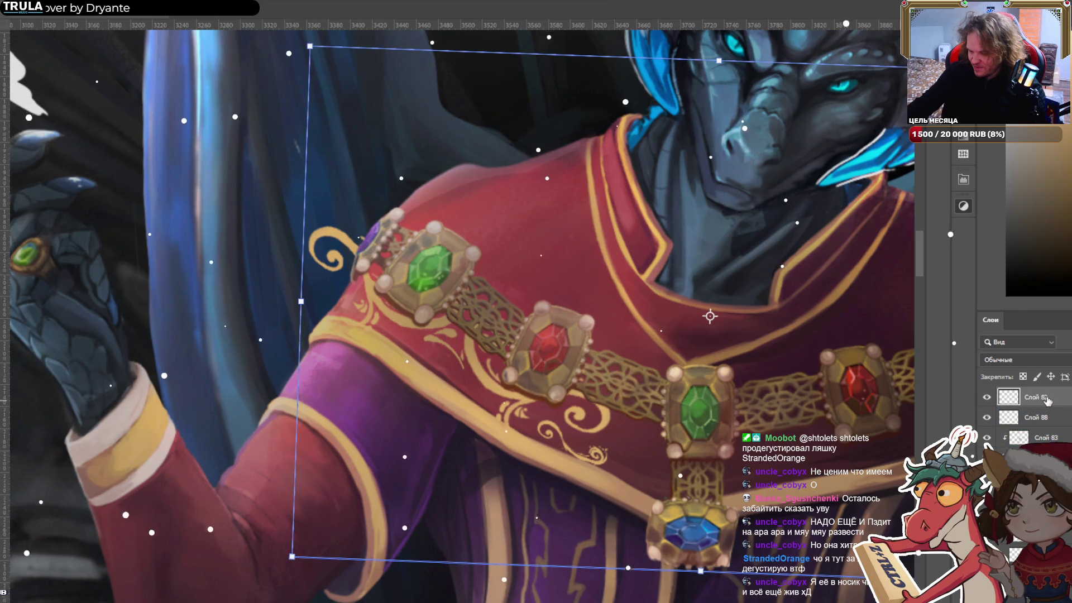
key(ctrl+e)
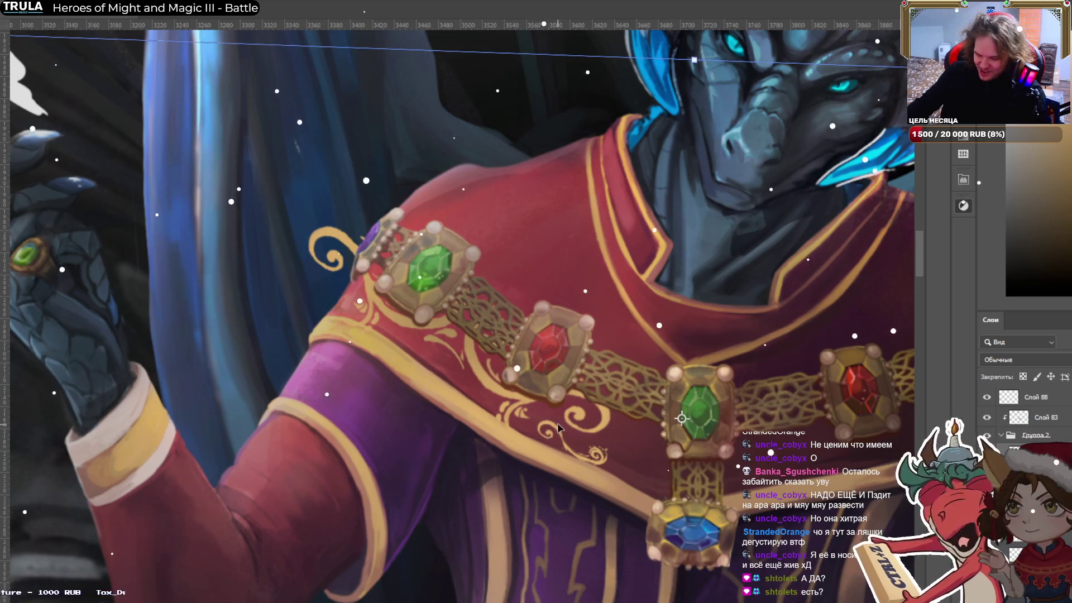
key(b)
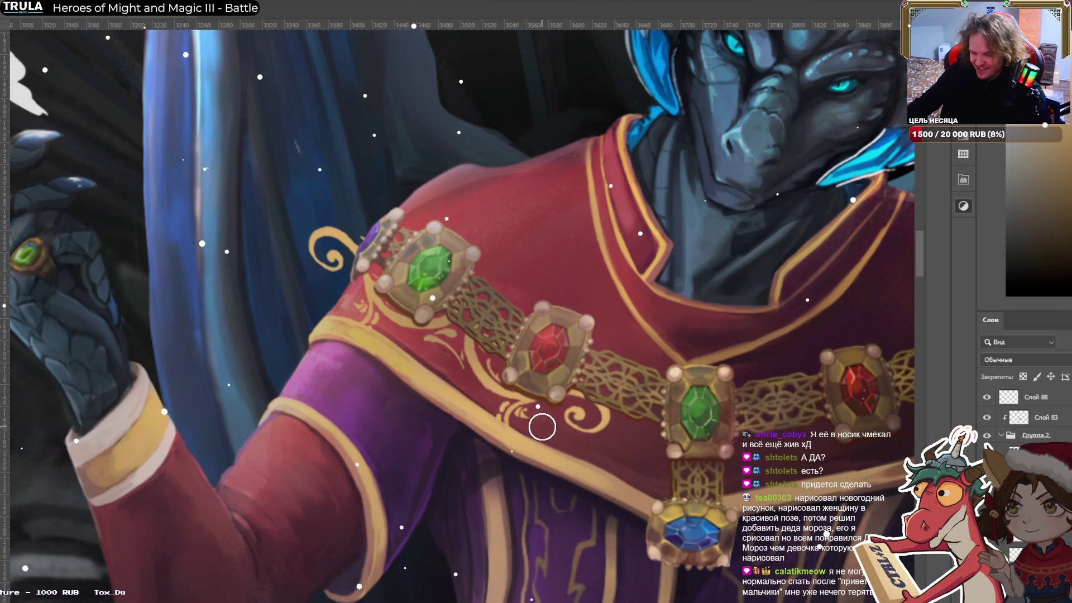
Zoom in on the red-gem clasp and shrink the brush for fine gold strokes.
scroll(640, 472, up, 5)
mouse_move(639, 472)
mouse_down()
mouse_move(518, 279)
mouse_move(523, 351)
mouse_up()
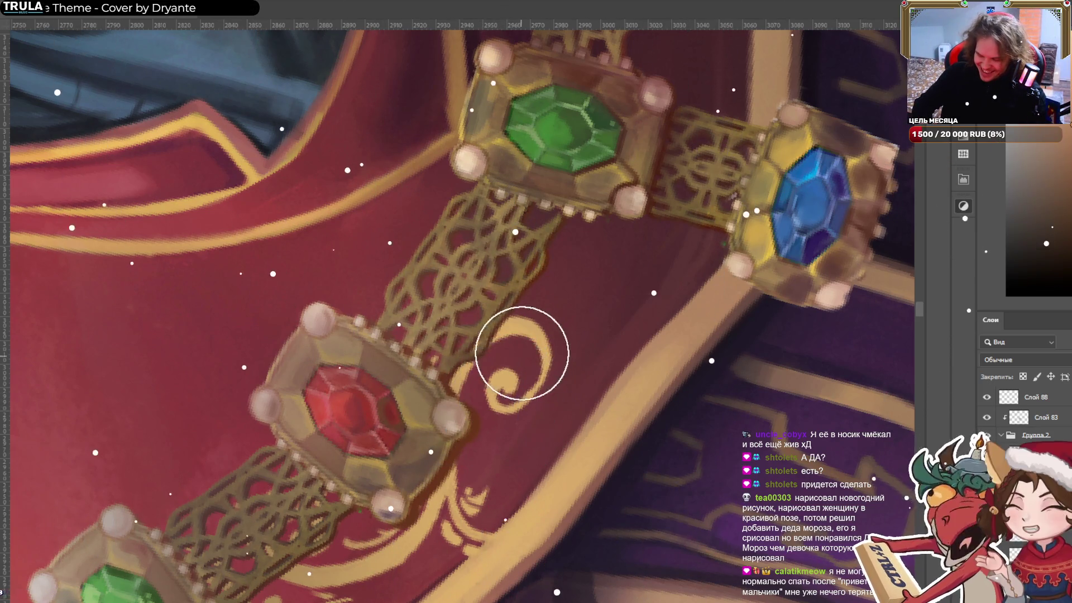
key(bracketleft)
key(bracketleft)
key(bracketleft)
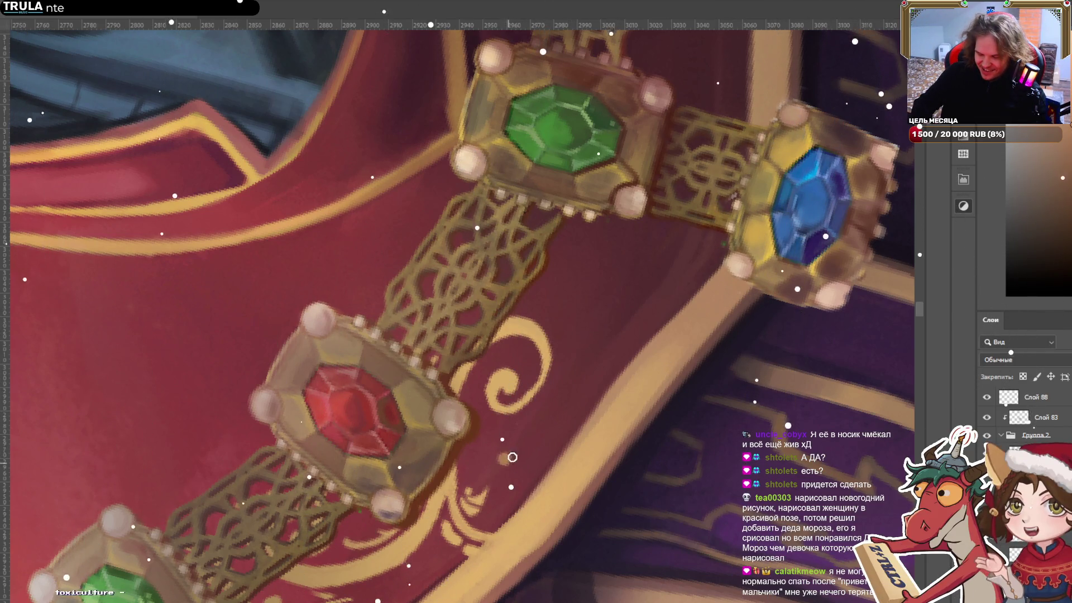
key(bracketright)
key(bracketright)
key(bracketright)
key(bracketleft)
key(bracketleft)
key(bracketleft)
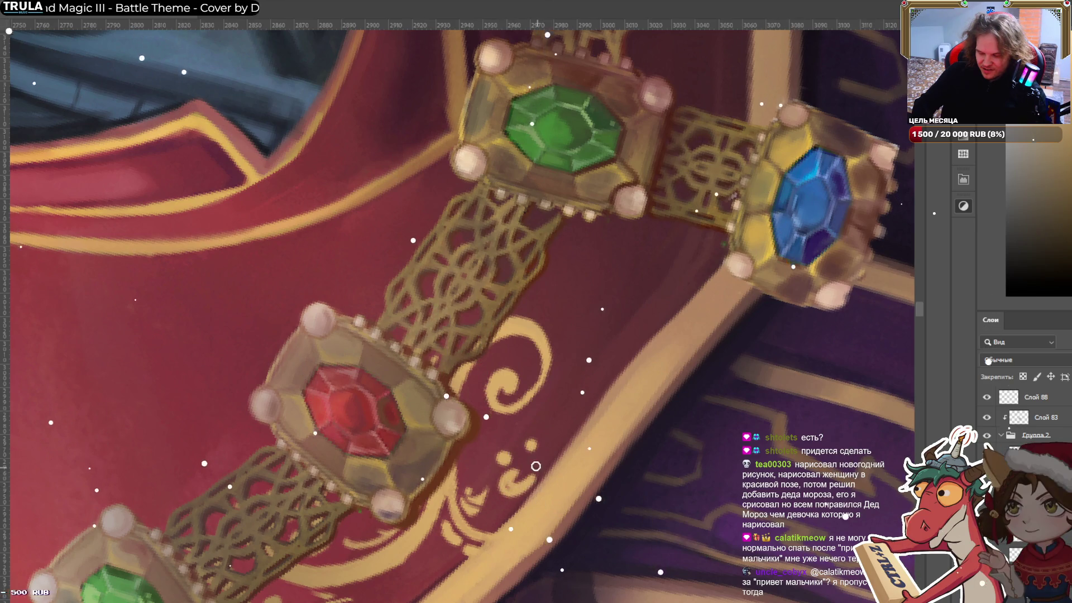
drag(528, 475, 608, 353)
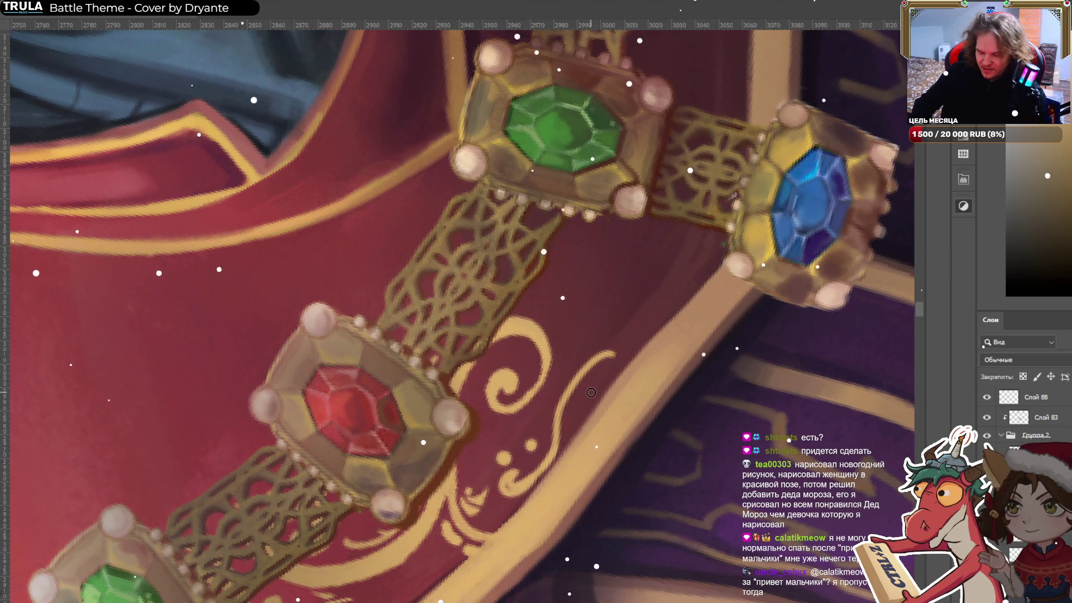
key(ctrl+z)
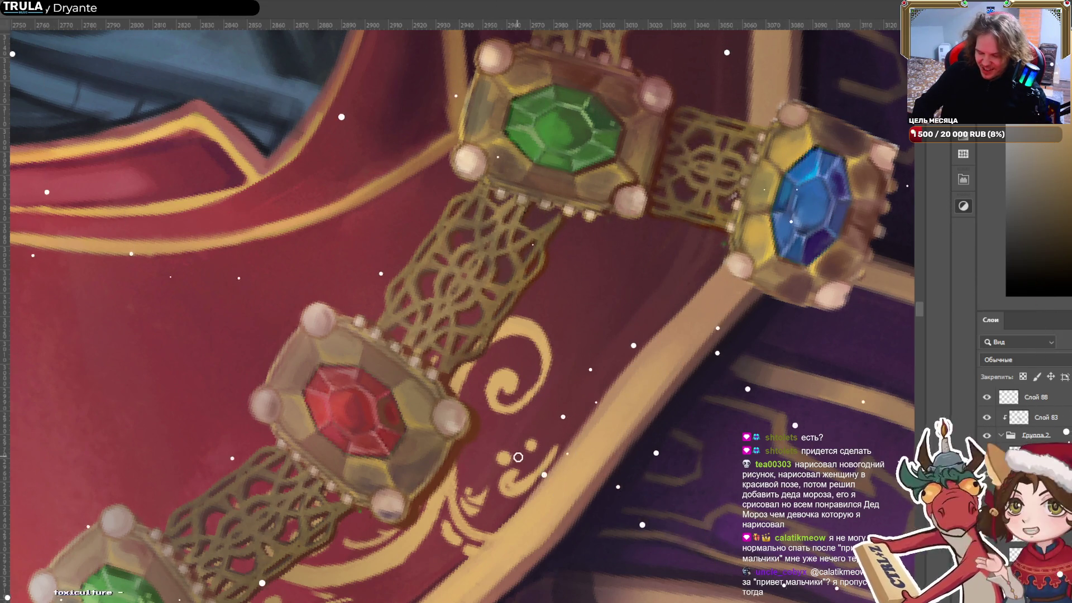
key(ctrl+z)
Paint gold curling strokes extending the flourish up and right between the red and blue gems.
drag(505, 440, 489, 462)
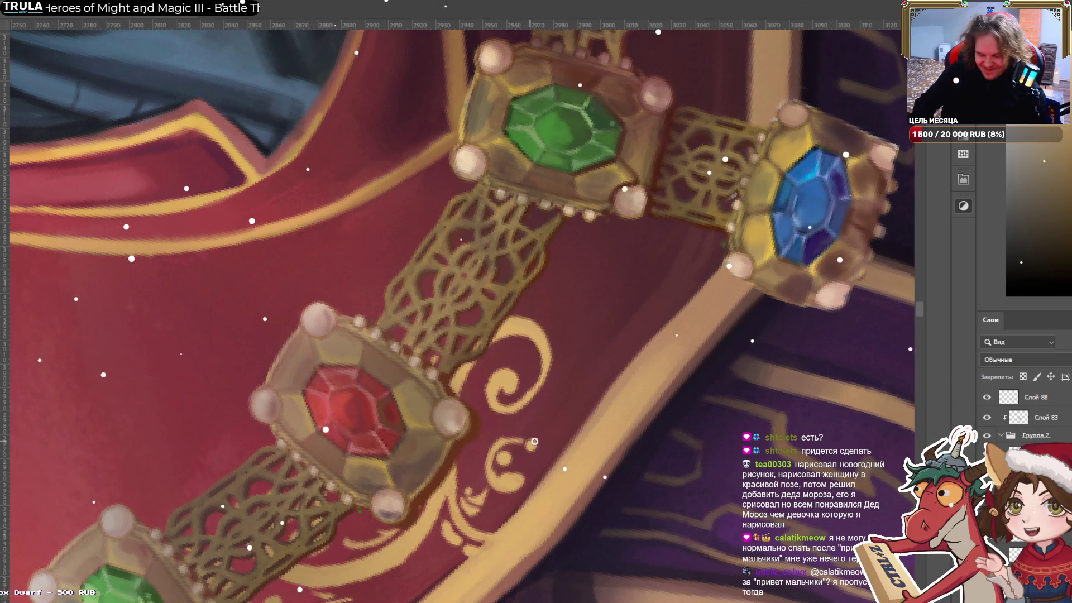
drag(498, 447, 605, 356)
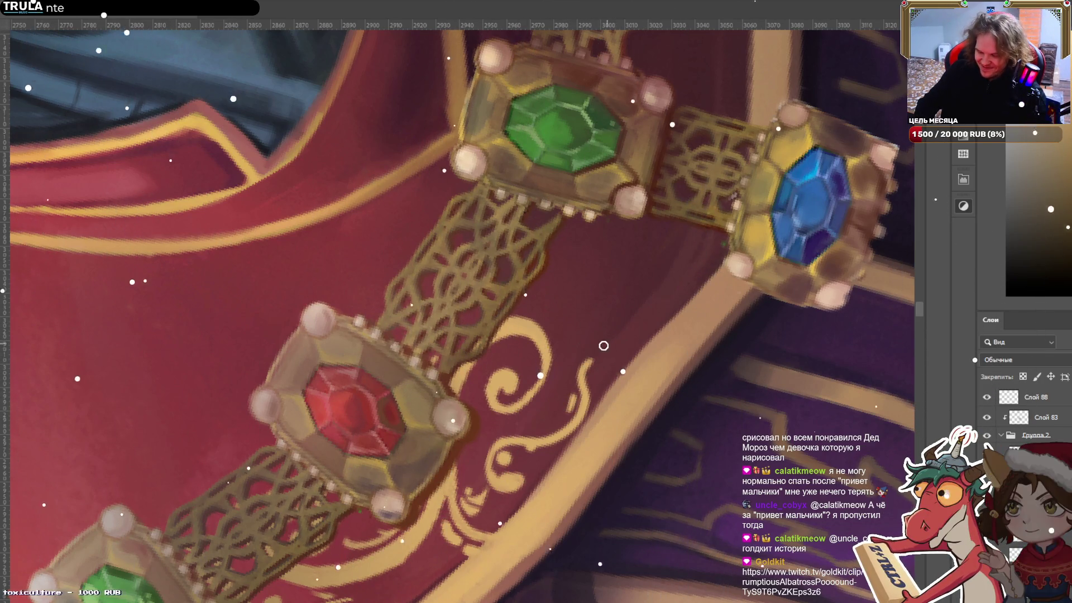
drag(615, 323, 572, 341)
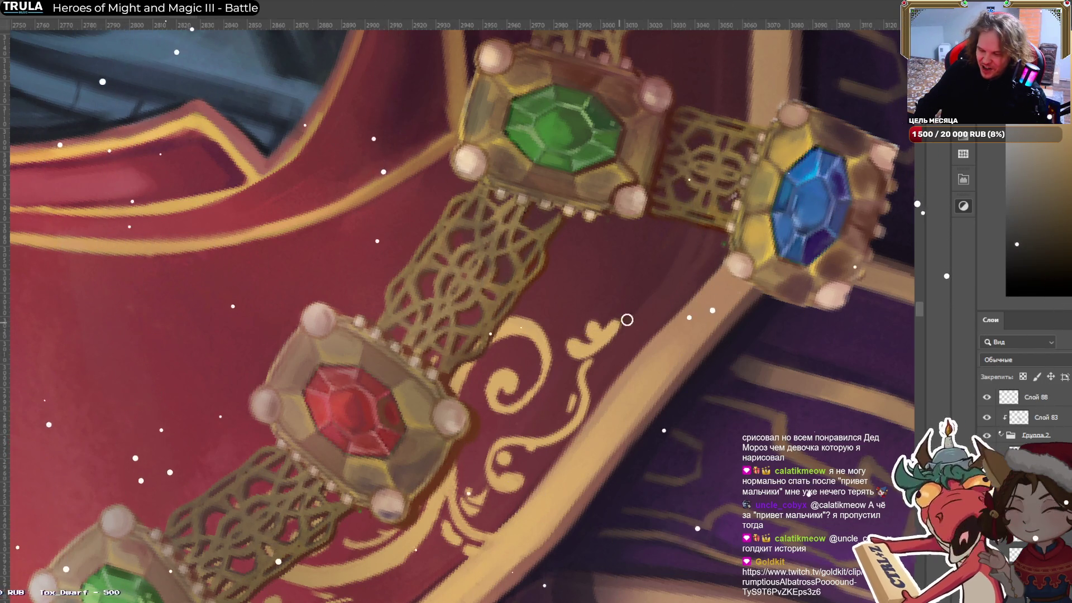
drag(617, 321, 663, 303)
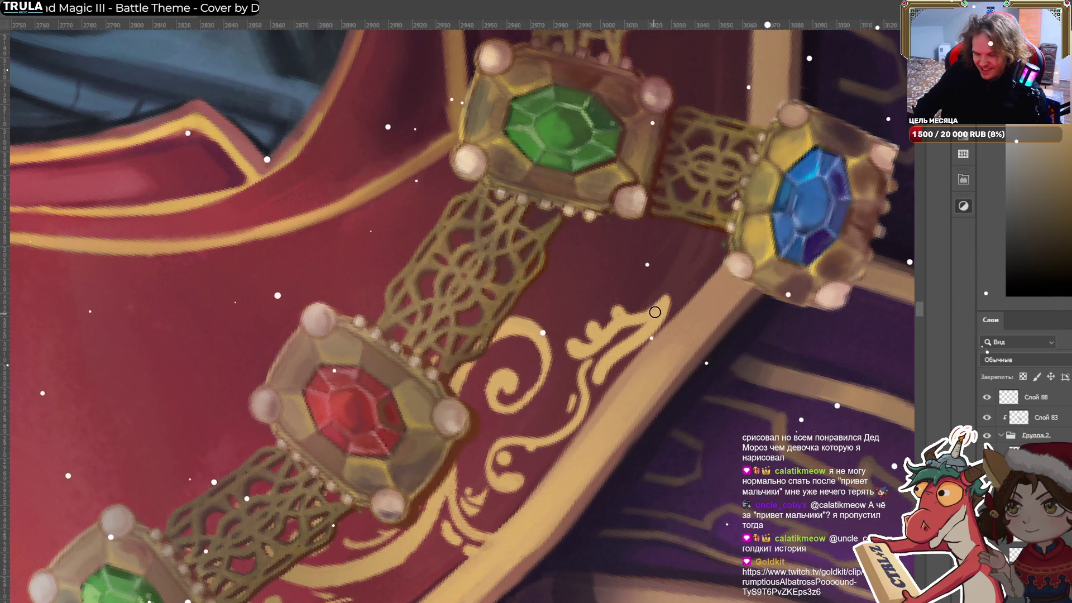
drag(615, 340, 623, 306)
drag(619, 357, 602, 365)
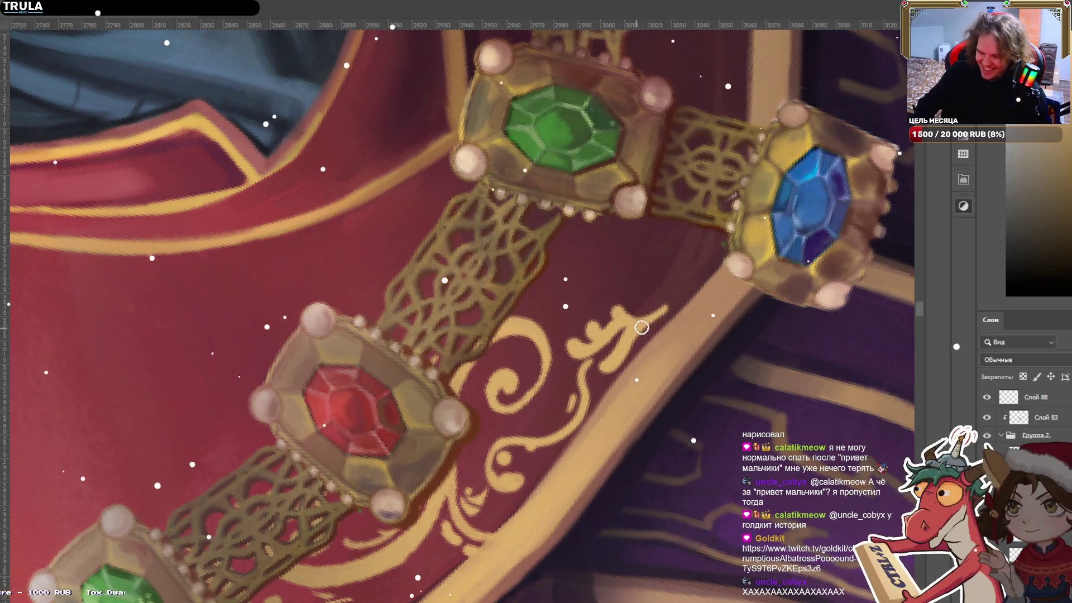
drag(641, 327, 682, 280)
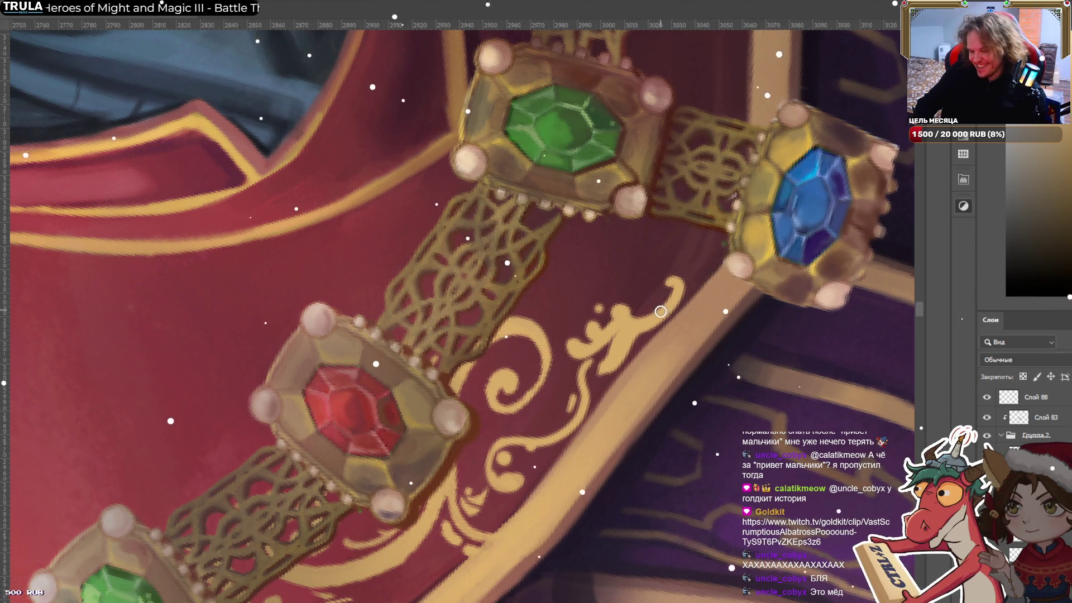
Frame the upper figure and marquee-select the left shoulder's gold ornament around the red gem.
scroll(769, 154, down, 1)
scroll(768, 155, down, 5)
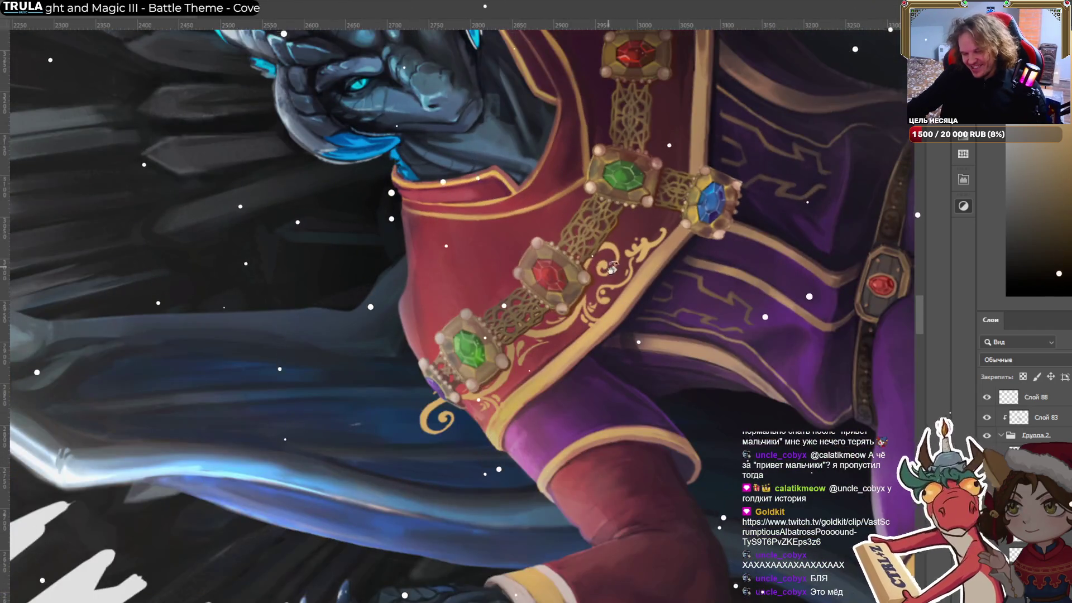
drag(768, 155, 463, 360)
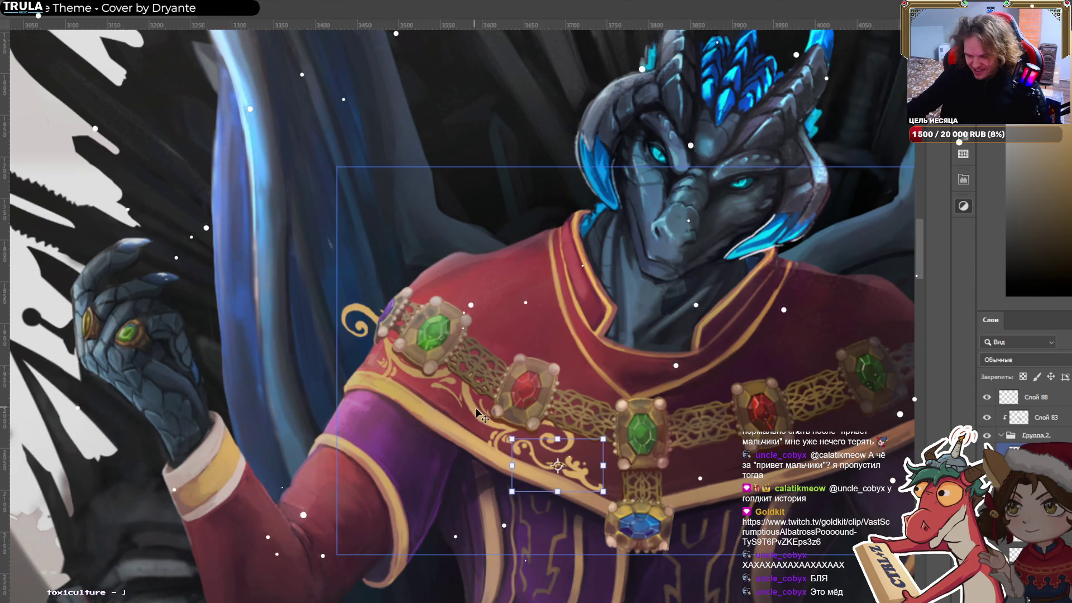
drag(447, 358, 575, 457)
drag(513, 438, 603, 492)
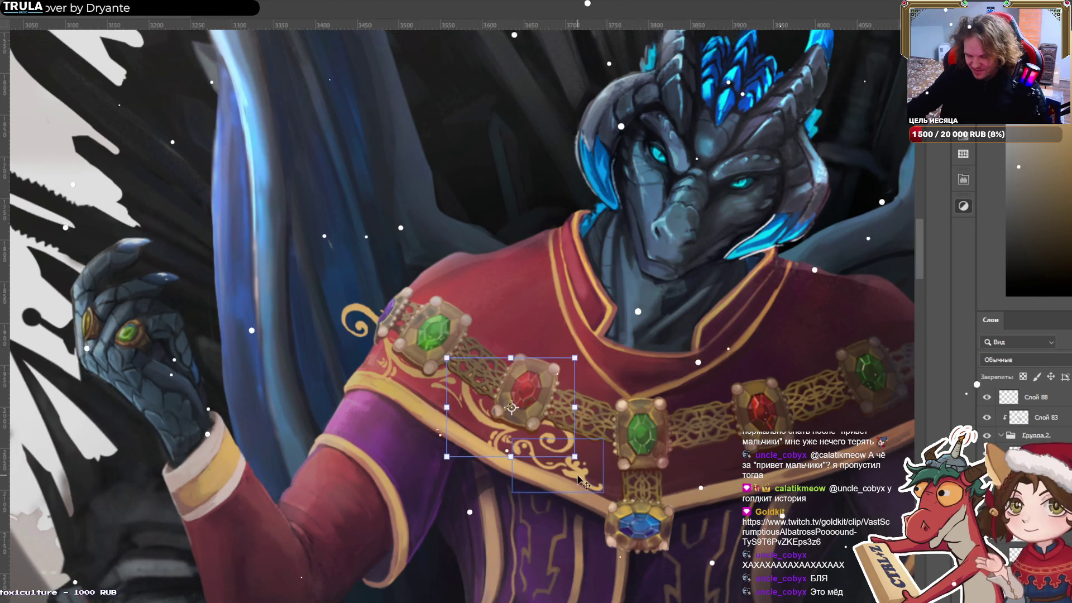
key(ctrl+t)
drag(391, 353, 340, 302)
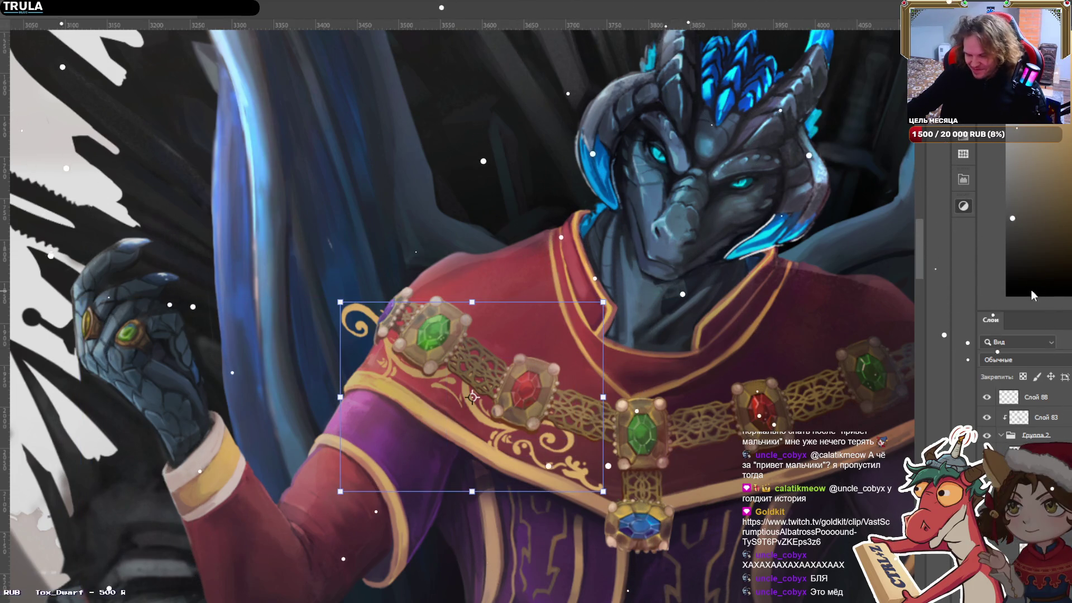
Move the copied ornament layer over to the right side of the chest.
scroll(528, 392, down, 3)
scroll(383, 324, up, 2)
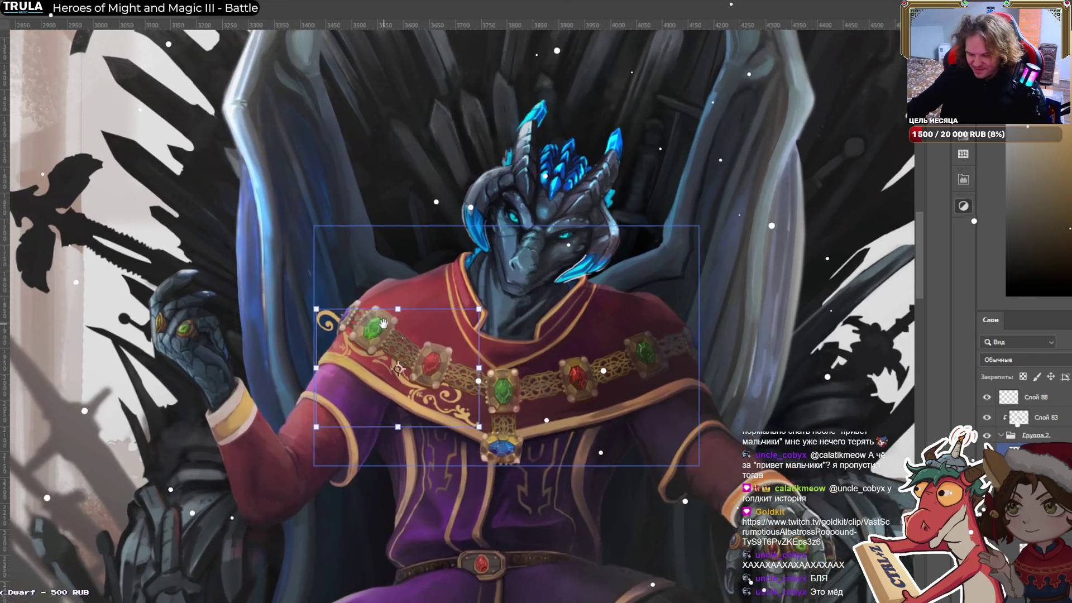
click(403, 386)
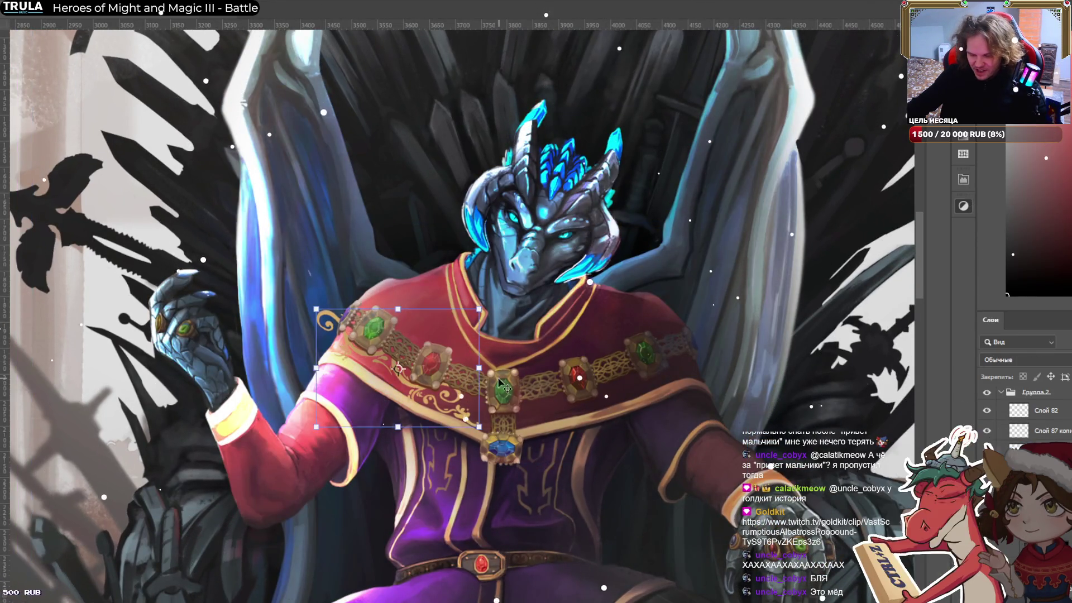
drag(415, 389, 638, 372)
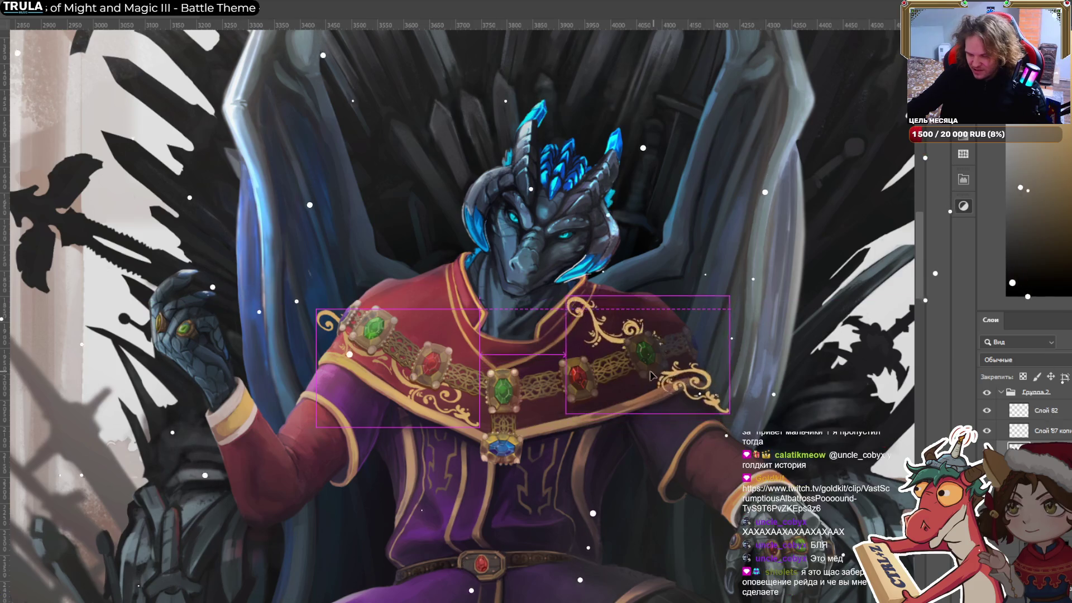
click(702, 356)
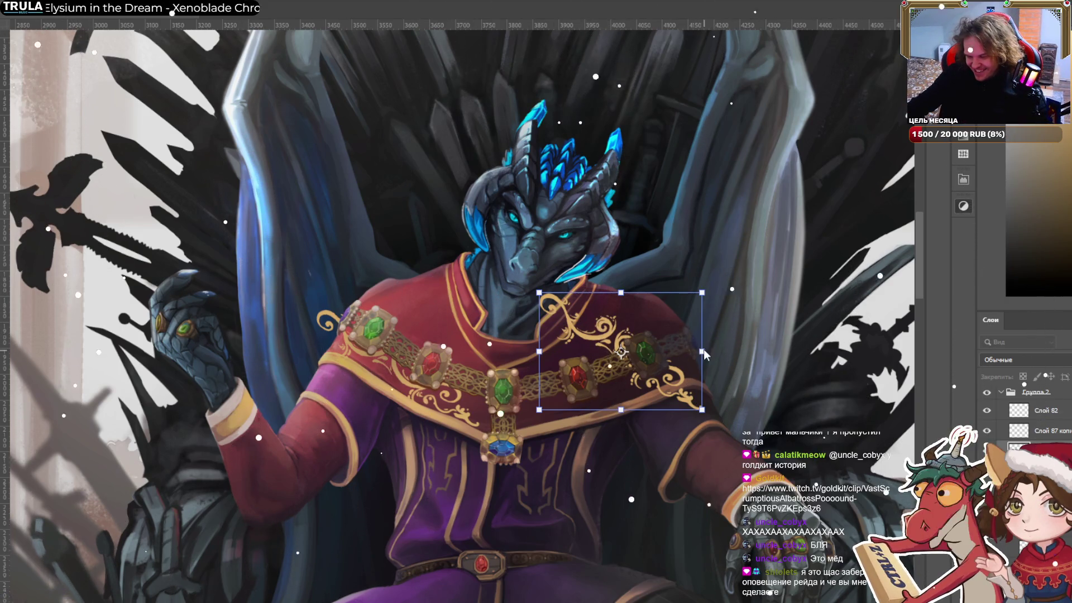
Flip the ornament copy horizontally and nudge it slightly down and left along the chain.
key(h)
drag(670, 331, 648, 346)
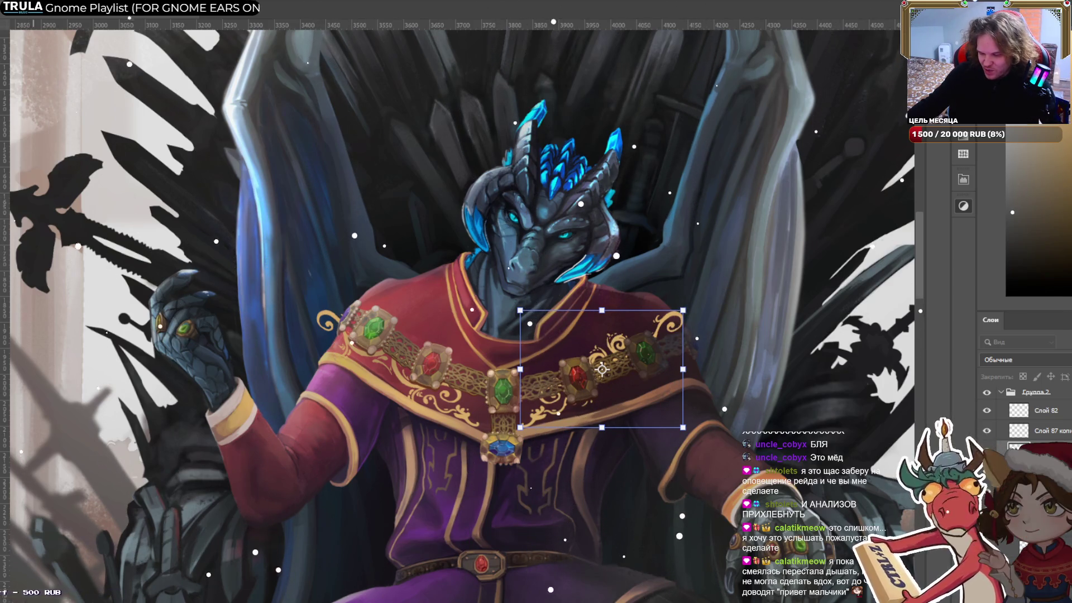
Rotate the right ornament about 8° clockwise around its lower-left corner.
scroll(649, 331, up, 2)
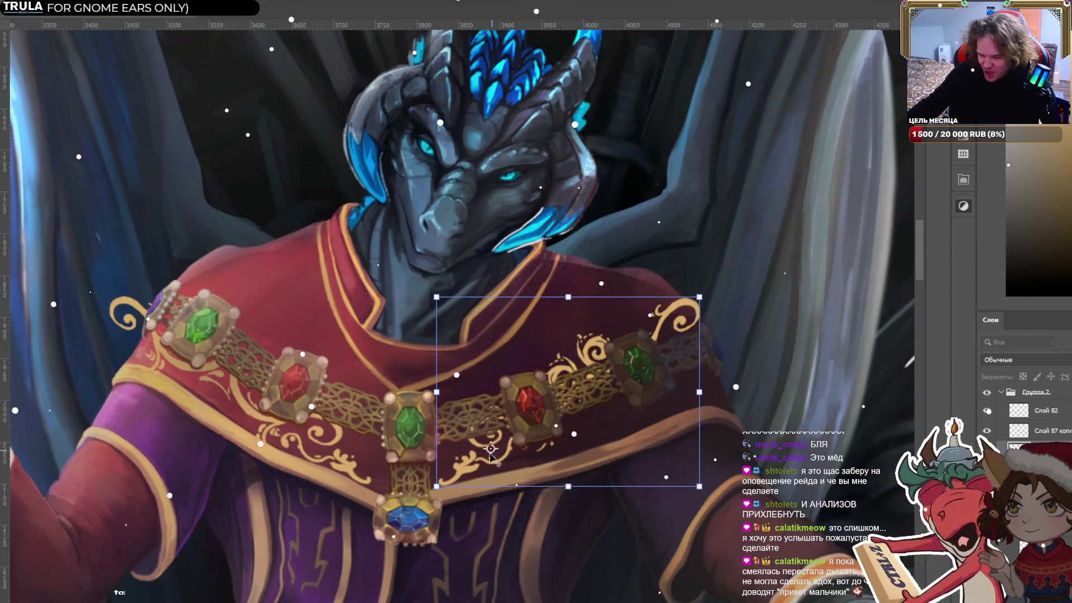
drag(569, 392, 457, 479)
drag(752, 384, 764, 429)
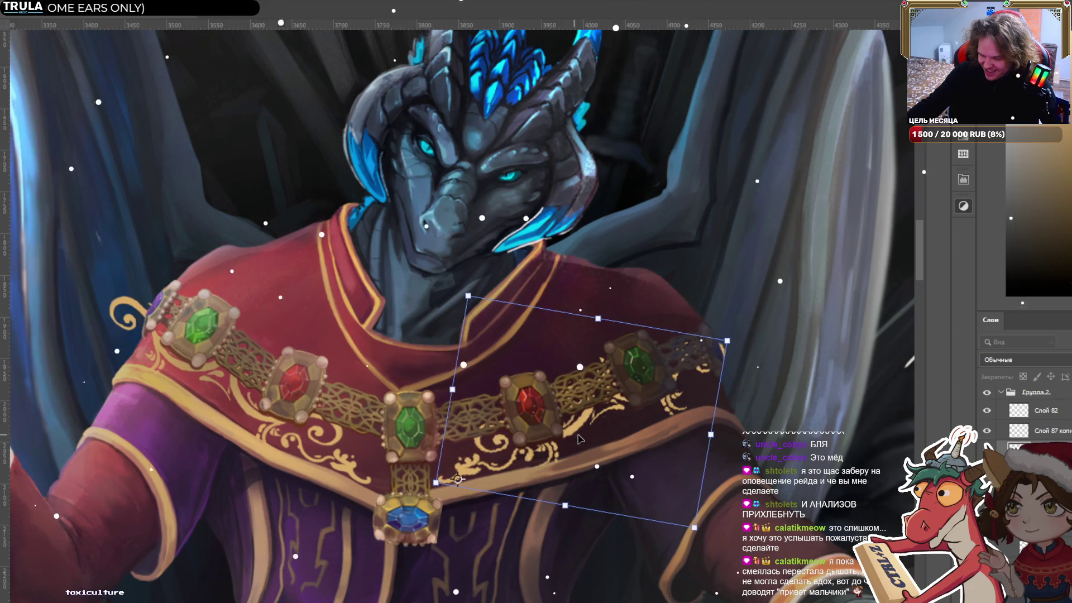
drag(580, 439, 590, 436)
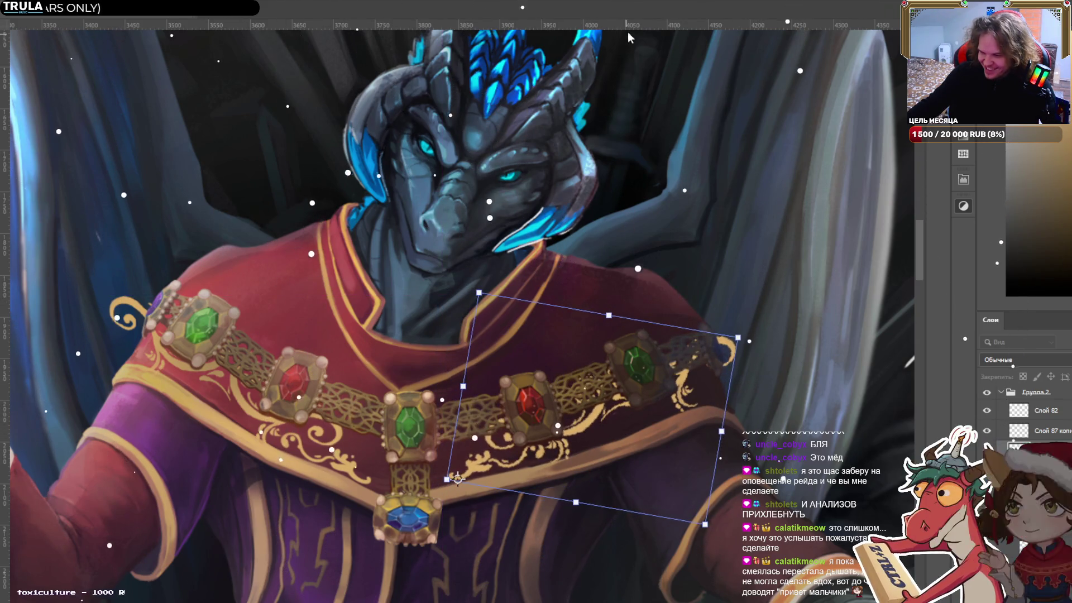
Warp the right ornament so its ends bend down onto the cloak, and apply it.
click(628, 11)
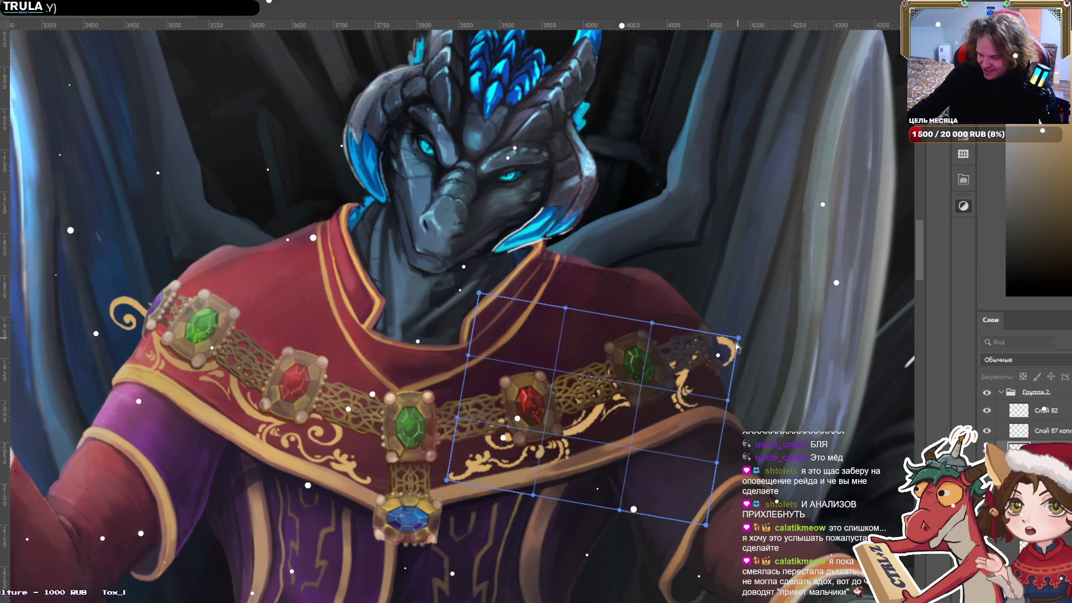
drag(737, 346, 688, 385)
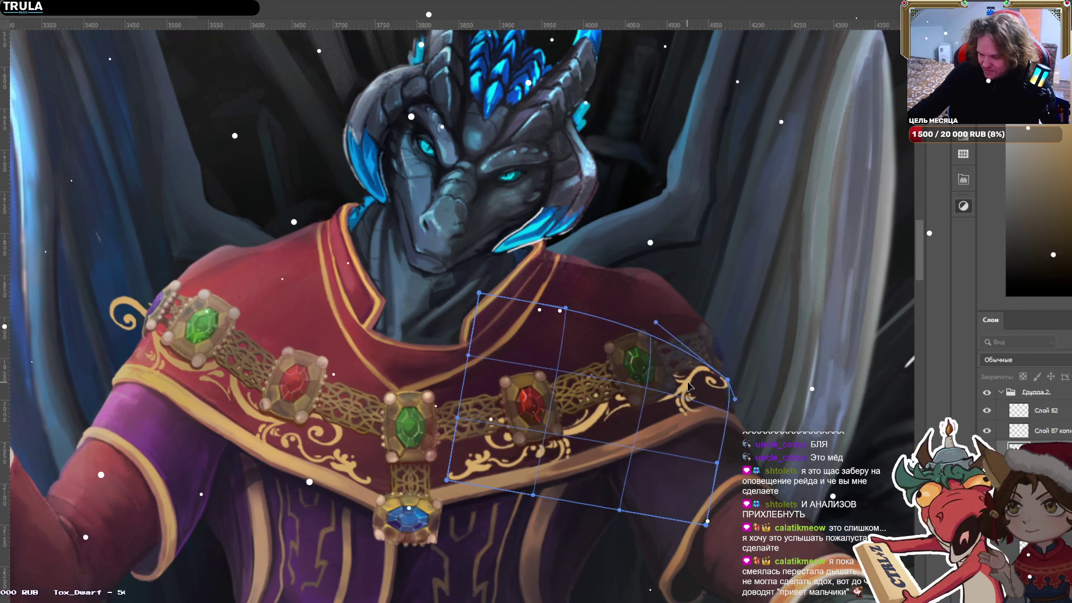
drag(568, 398, 568, 402)
drag(448, 480, 442, 491)
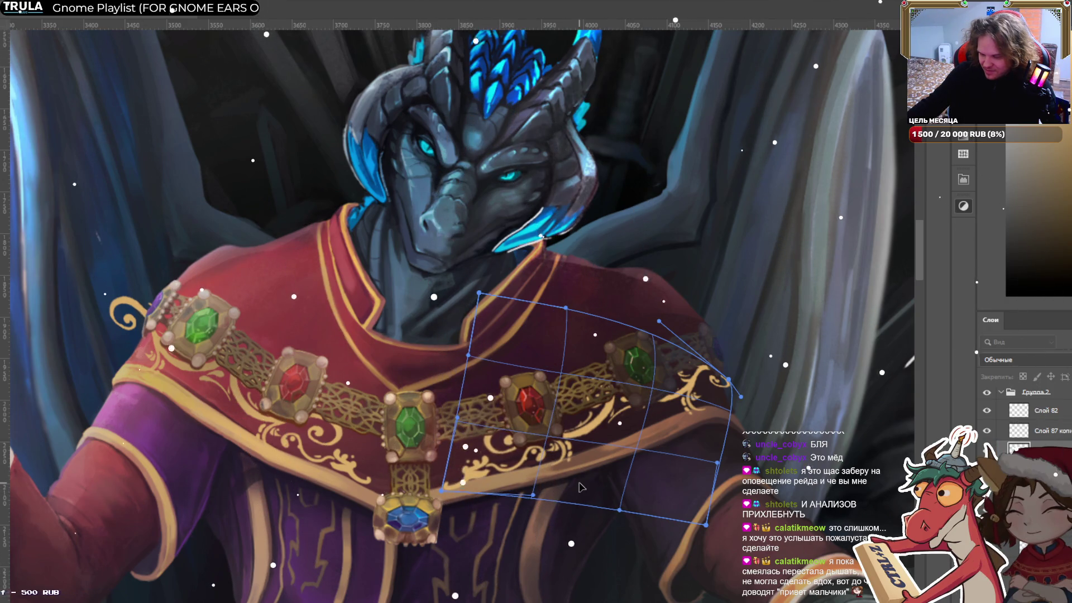
drag(579, 487, 576, 484)
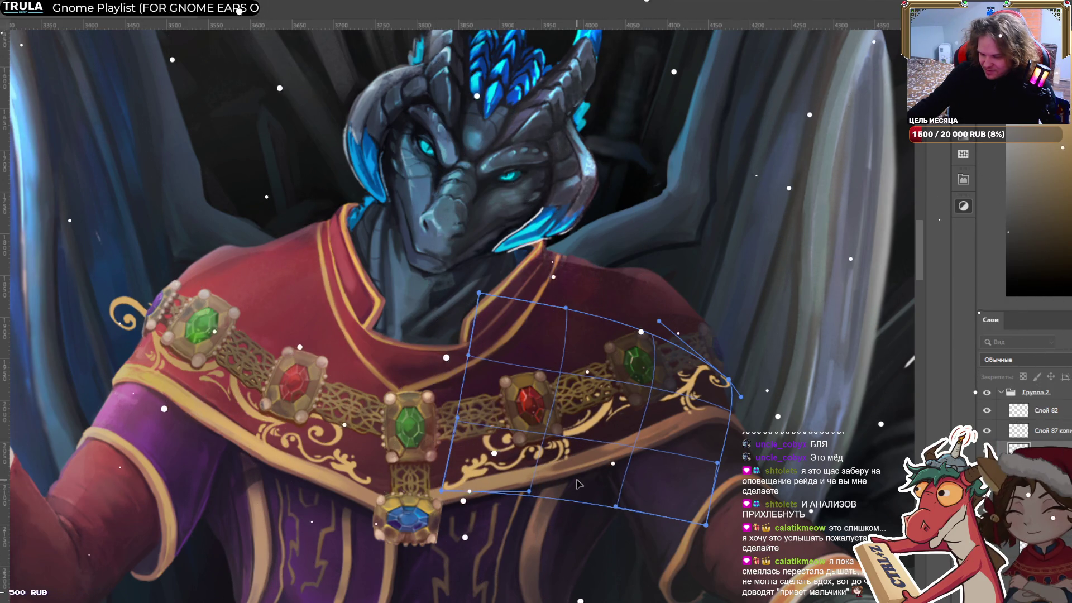
click(657, 5)
Try warping the whole ornament layer, undo it, and start warping the left shoulder ornament.
key(ctrl+t)
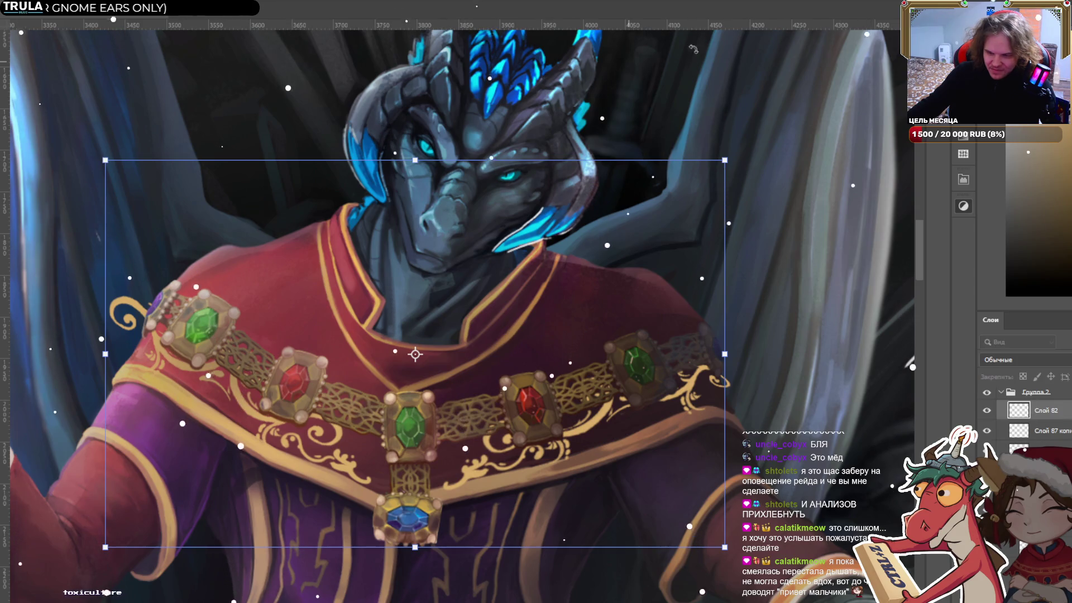
key(ctrl+alt+w)
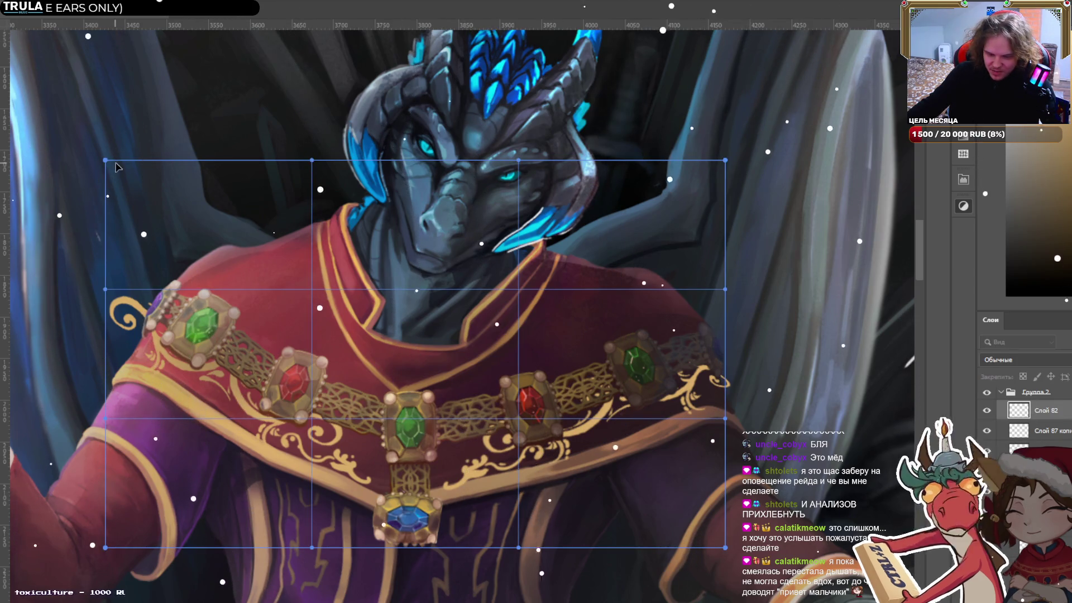
drag(105, 160, 140, 193)
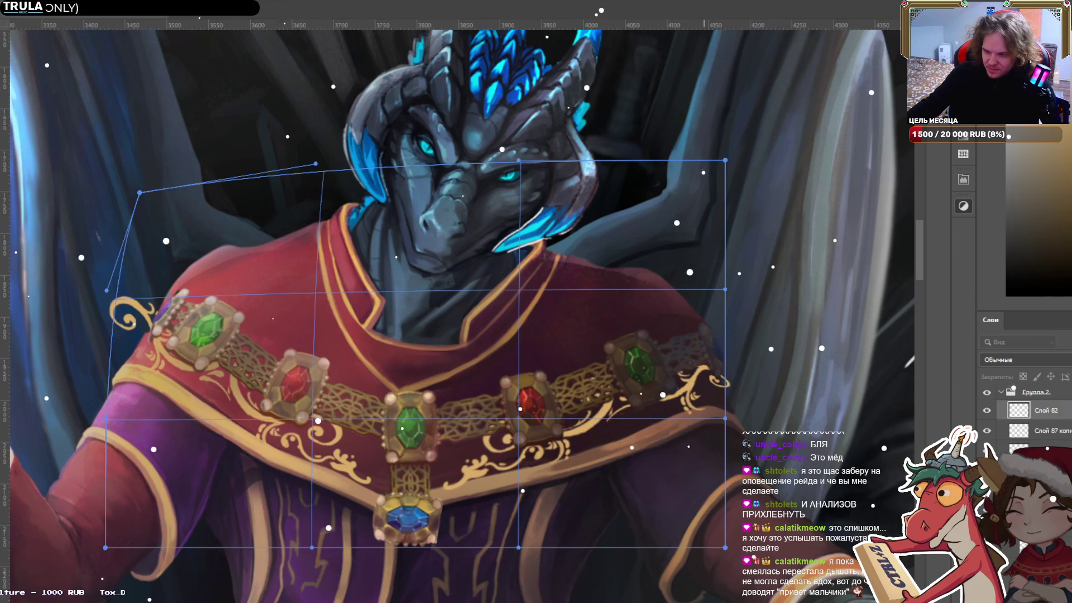
key(ctrl+z)
key(ctrl+z)
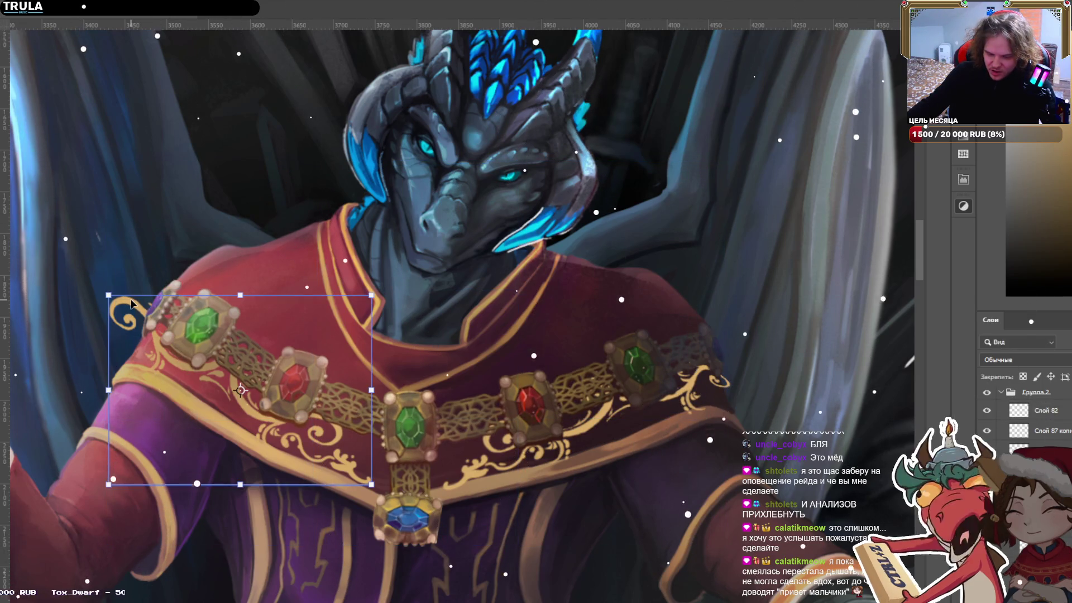
click(646, 3)
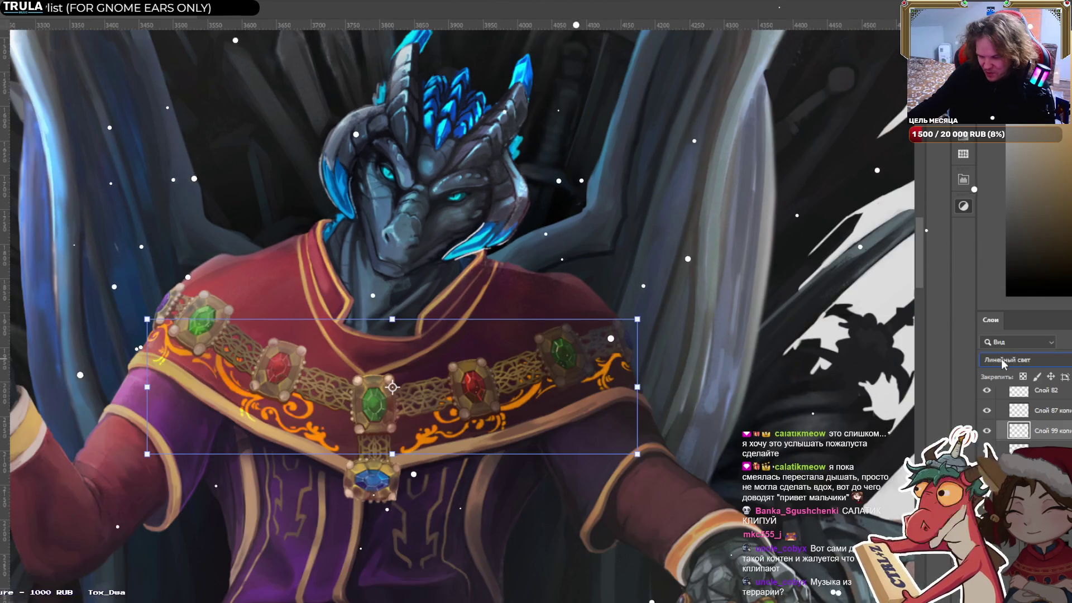
Cycle the ornament layer through Linear Light, Hard Light and Overlay, settling on Lighter Color.
scroll(1000, 360, down, 3)
scroll(1001, 360, down, 4)
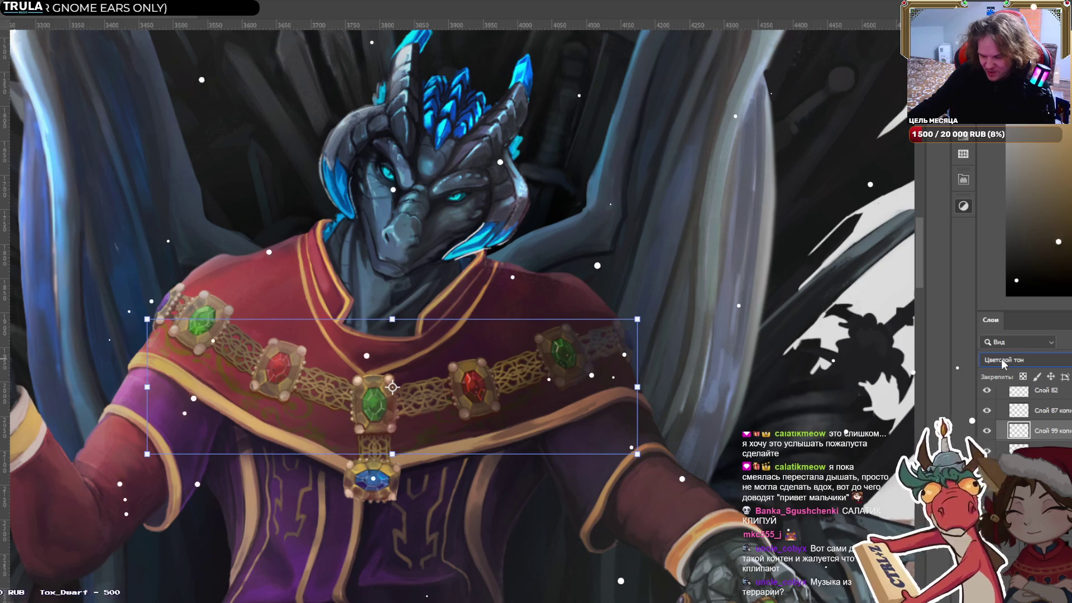
scroll(1004, 363, down, 1)
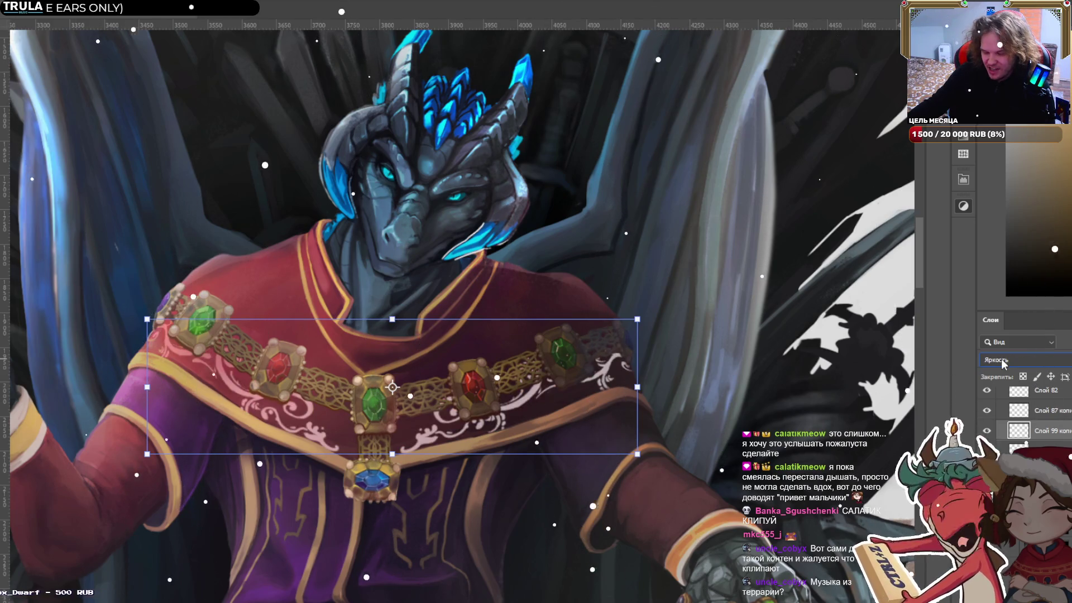
scroll(1002, 364, up, 2)
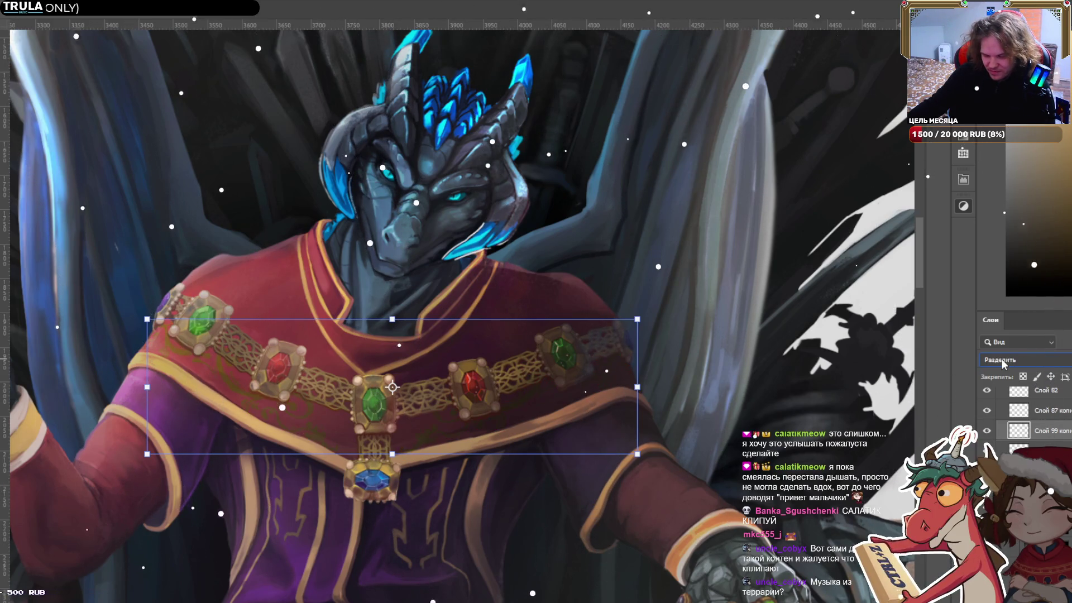
scroll(1002, 364, up, 1)
scroll(1002, 363, up, 2)
scroll(1003, 363, up, 2)
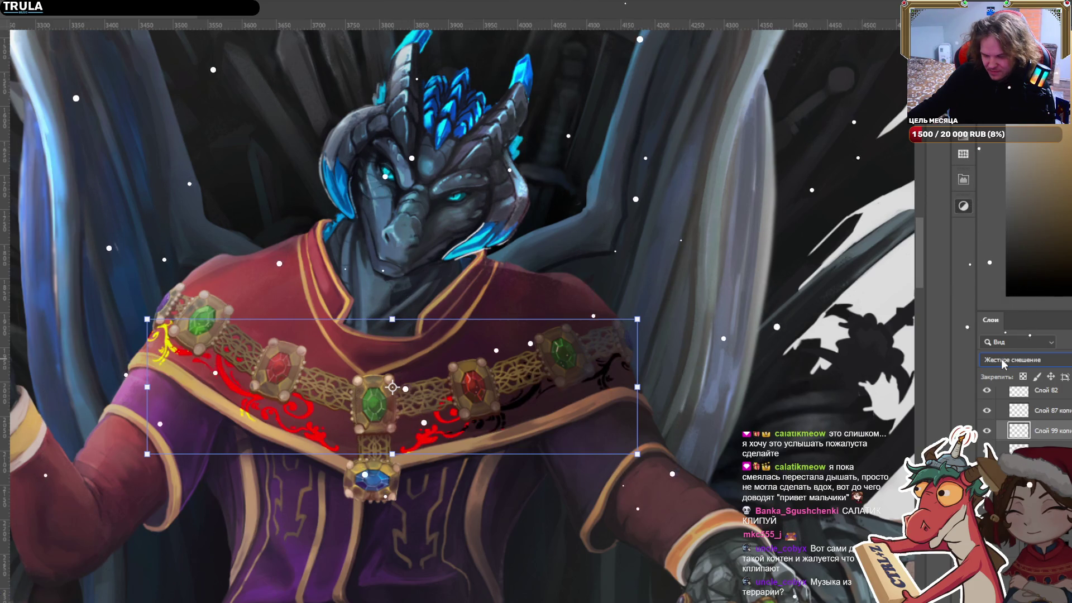
scroll(1003, 364, up, 1)
scroll(1003, 364, up, 1)
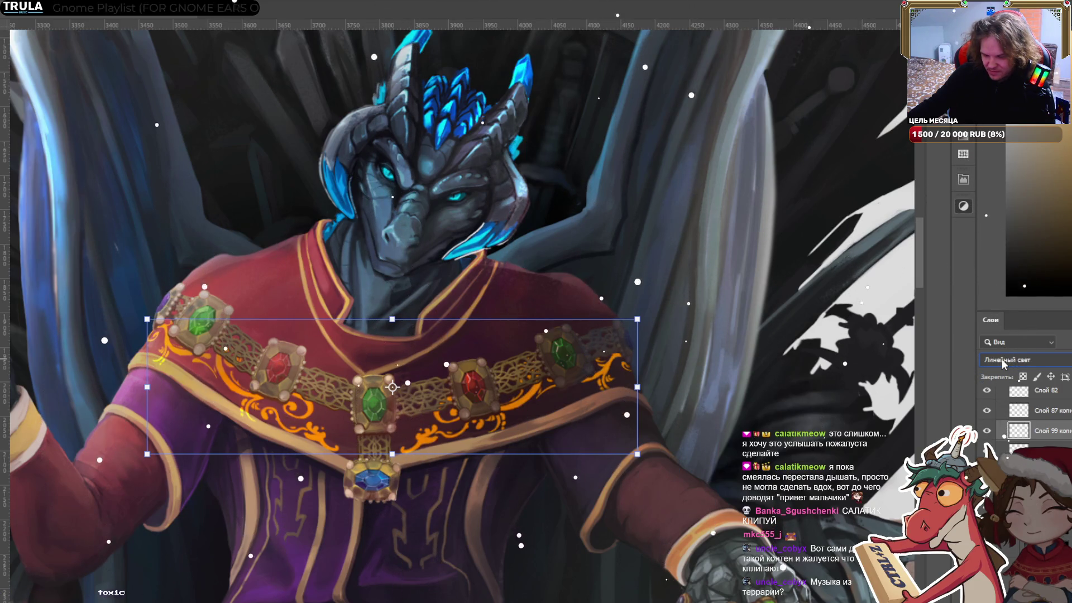
scroll(1000, 358, up, 1)
scroll(1000, 358, up, 1)
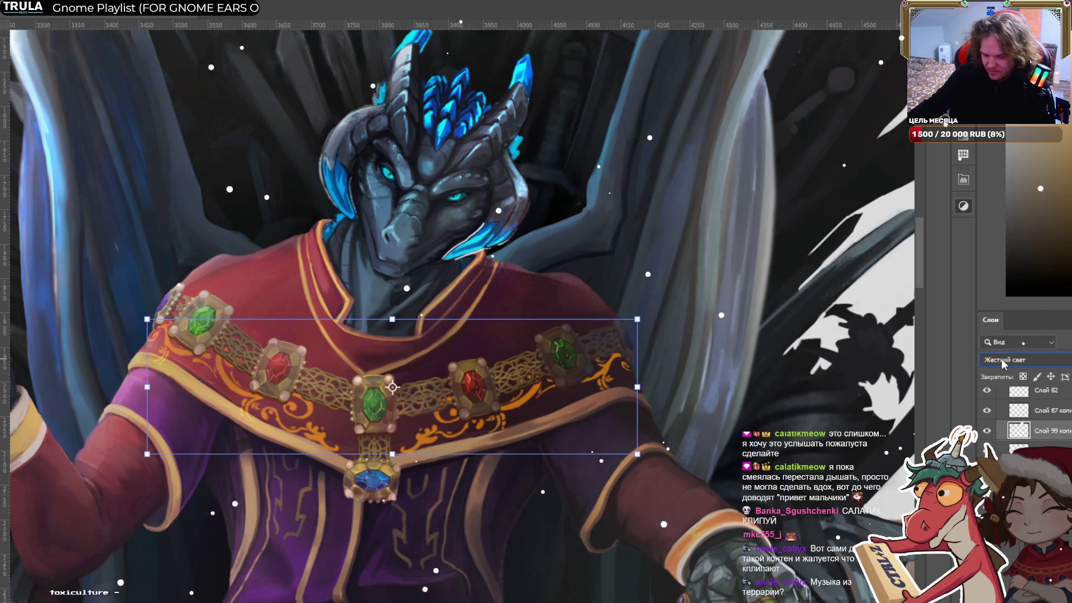
scroll(1000, 358, up, 2)
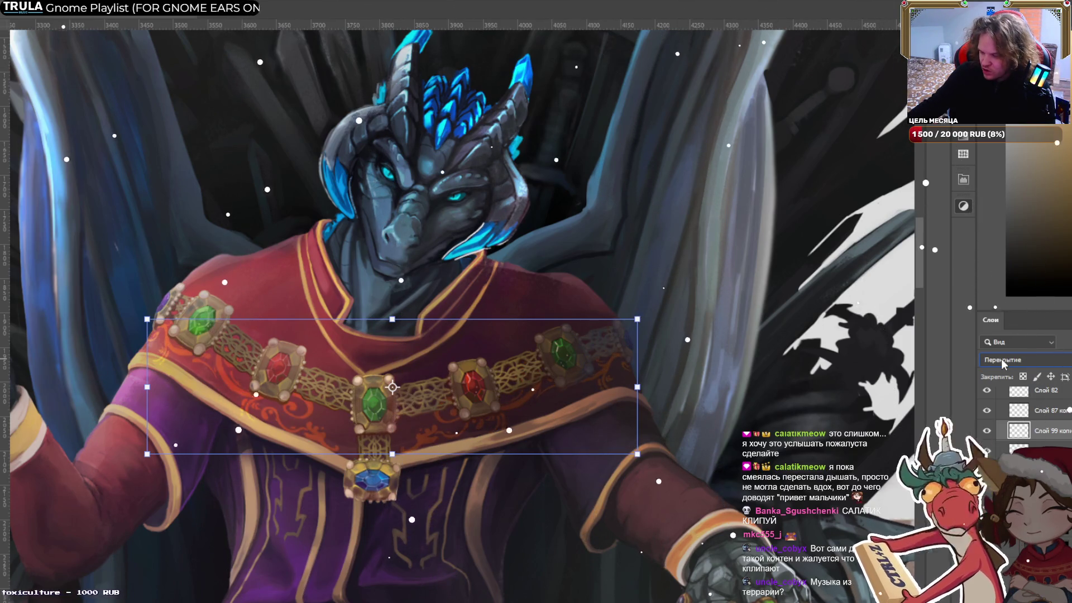
scroll(1003, 363, up, 1)
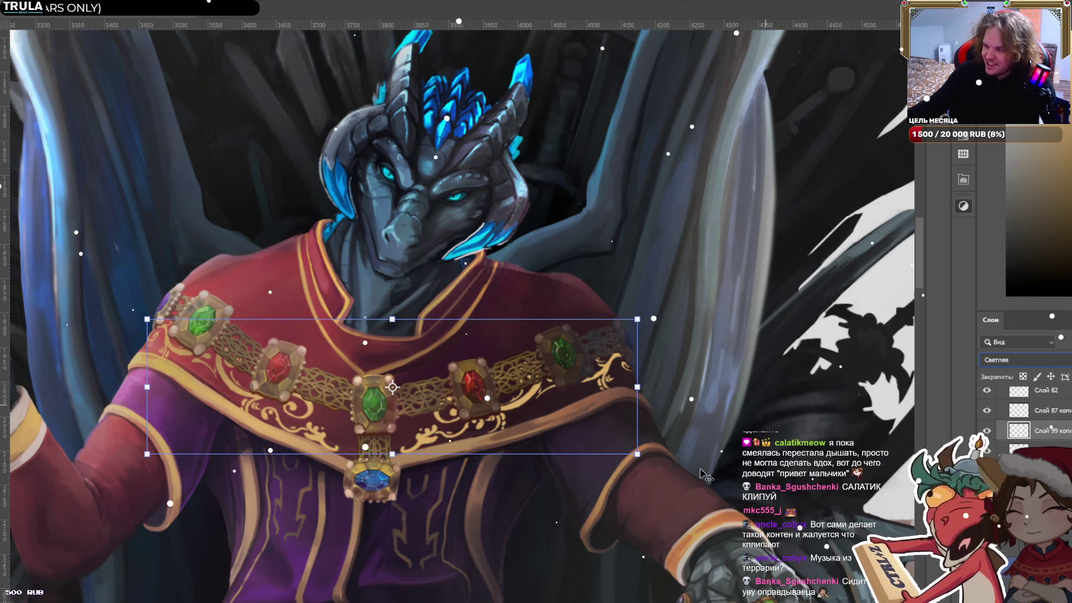
Commit the collar ornament placement and select the gold collar ornament layer.
key(shift+minus)
key(shift+minus)
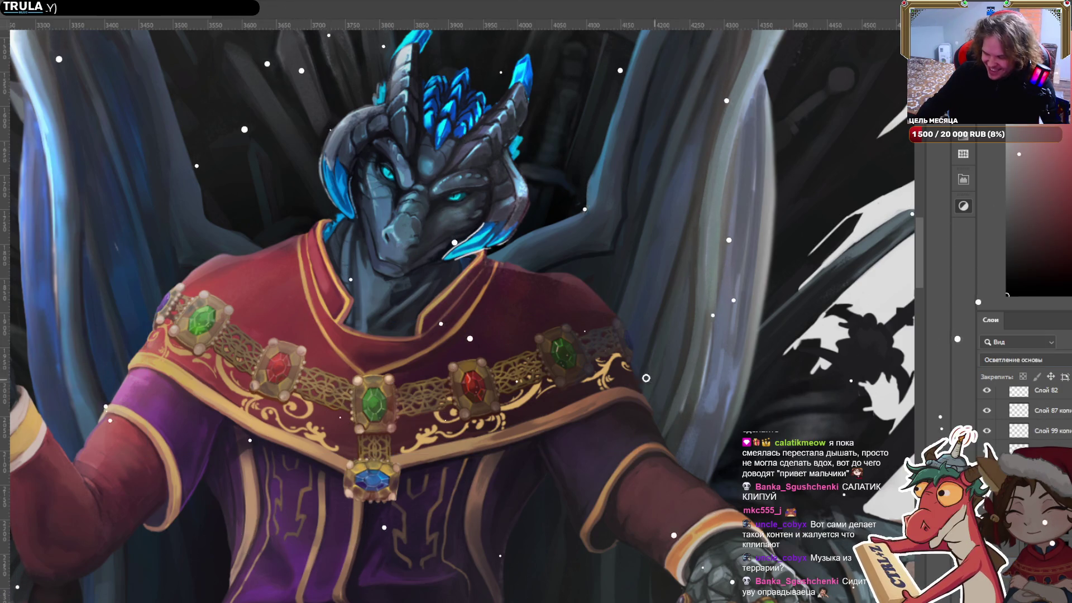
key(bracketright)
key(bracketright)
key(bracketright)
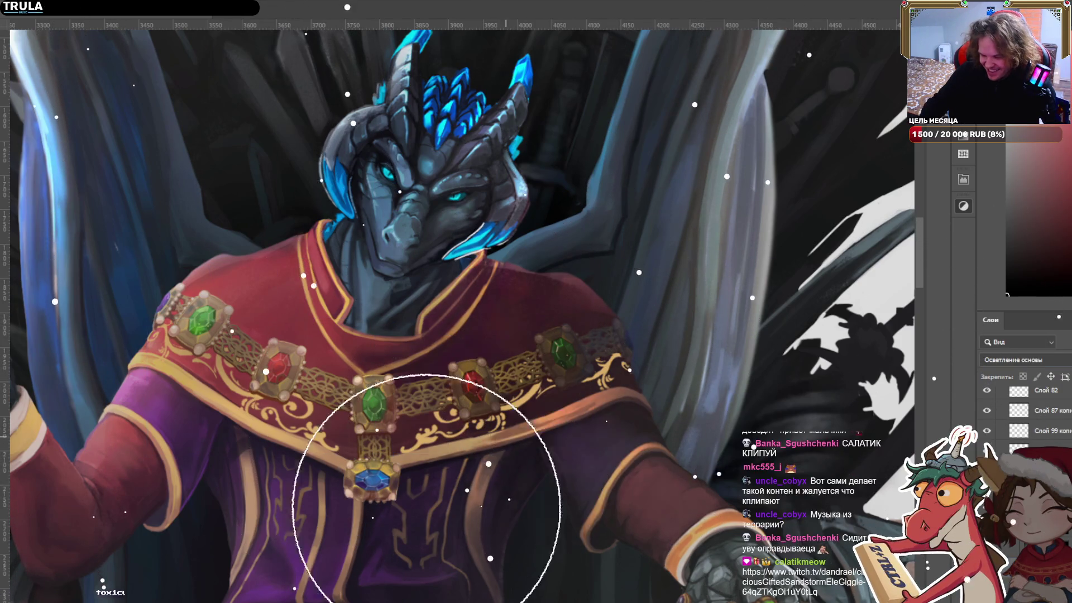
key(v)
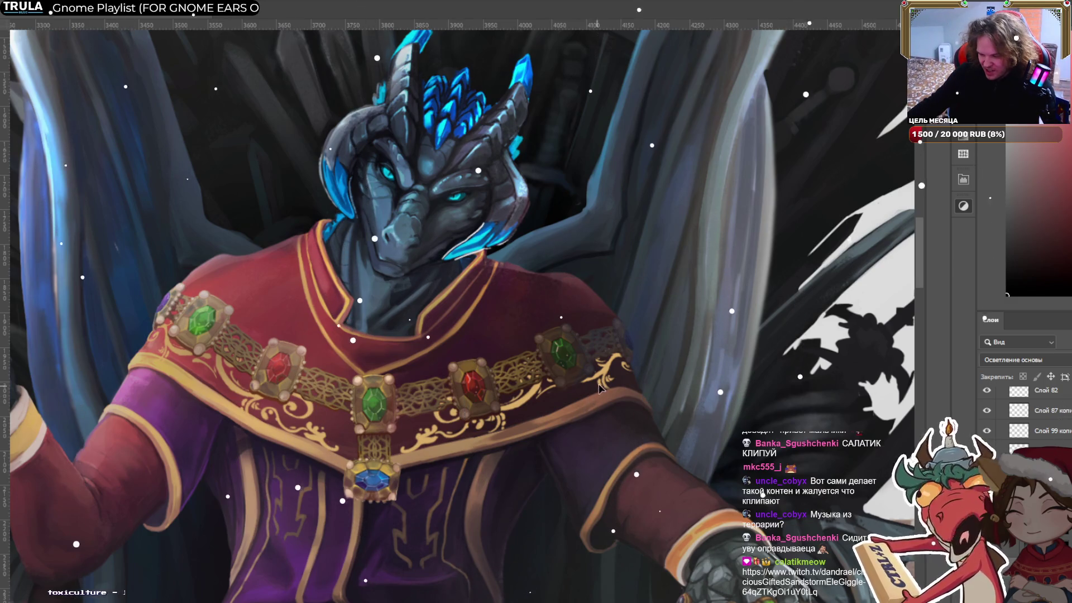
key(b)
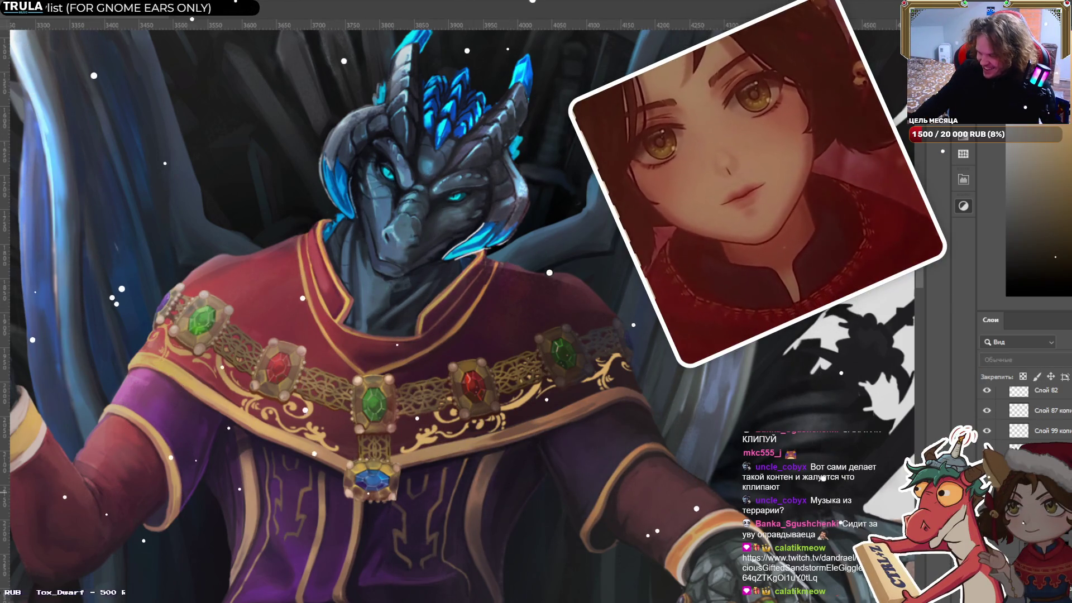
ctrl+click(498, 416)
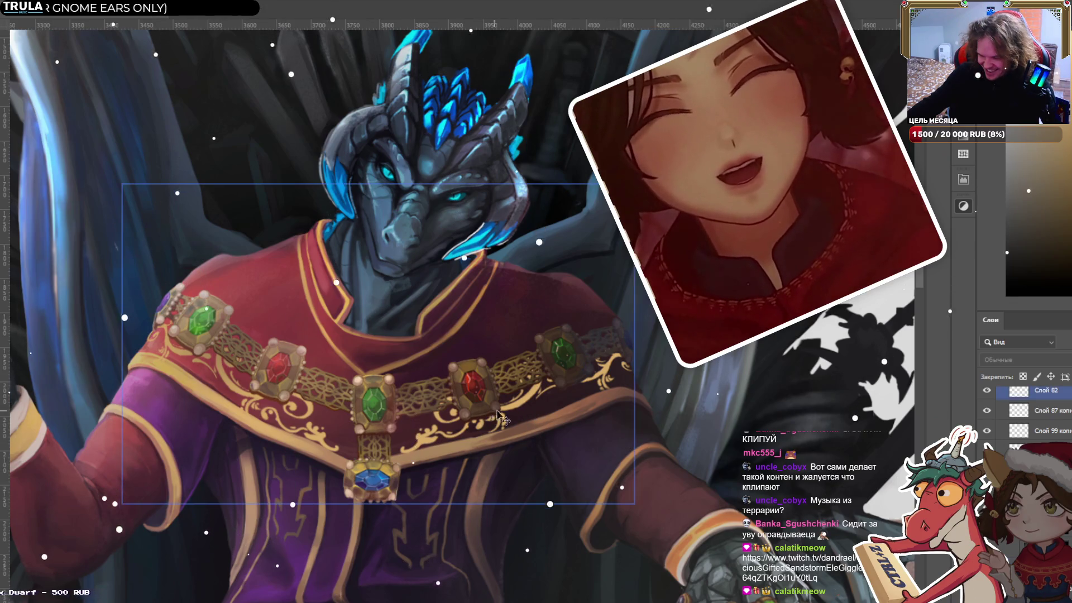
ctrl+click(506, 411)
key(b)
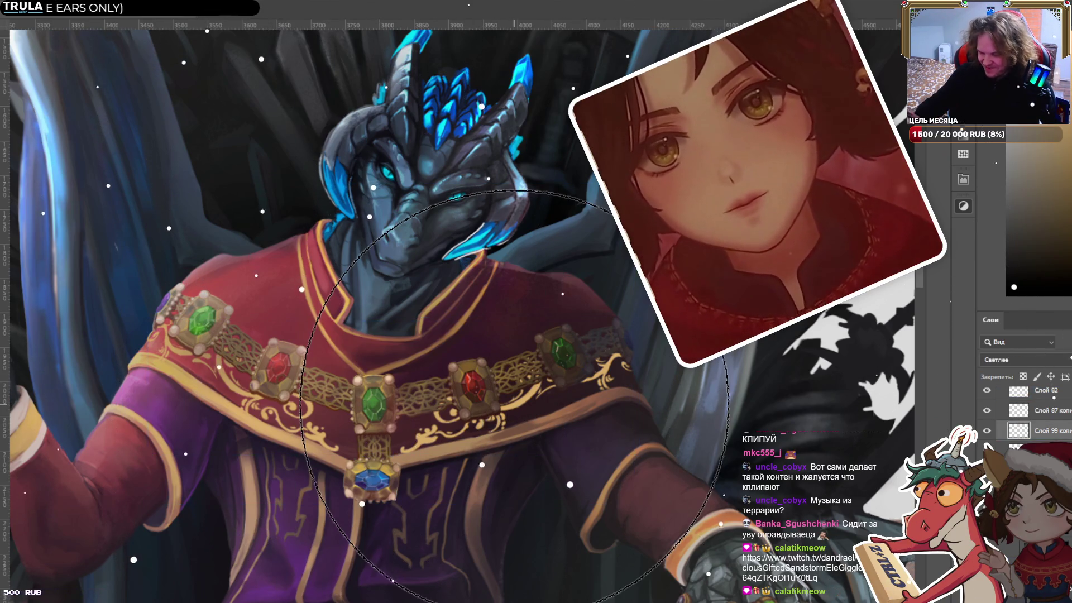
Resize the brush down to a fine tip for sleeve touch-ups.
key(bracketleft)
key(bracketleft)
key(bracketleft)
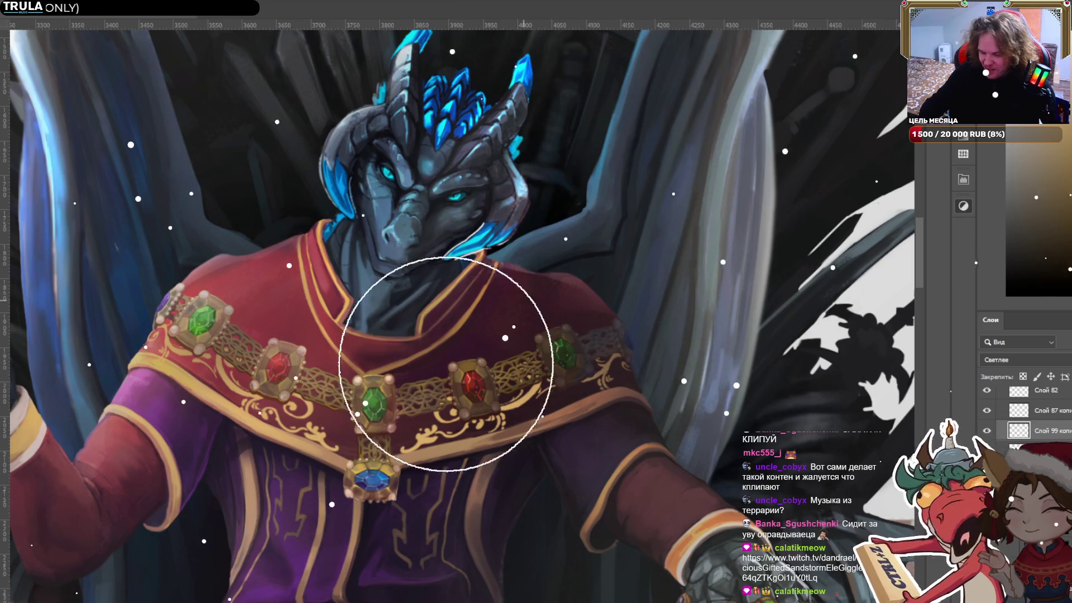
key(bracketright)
key(bracketright)
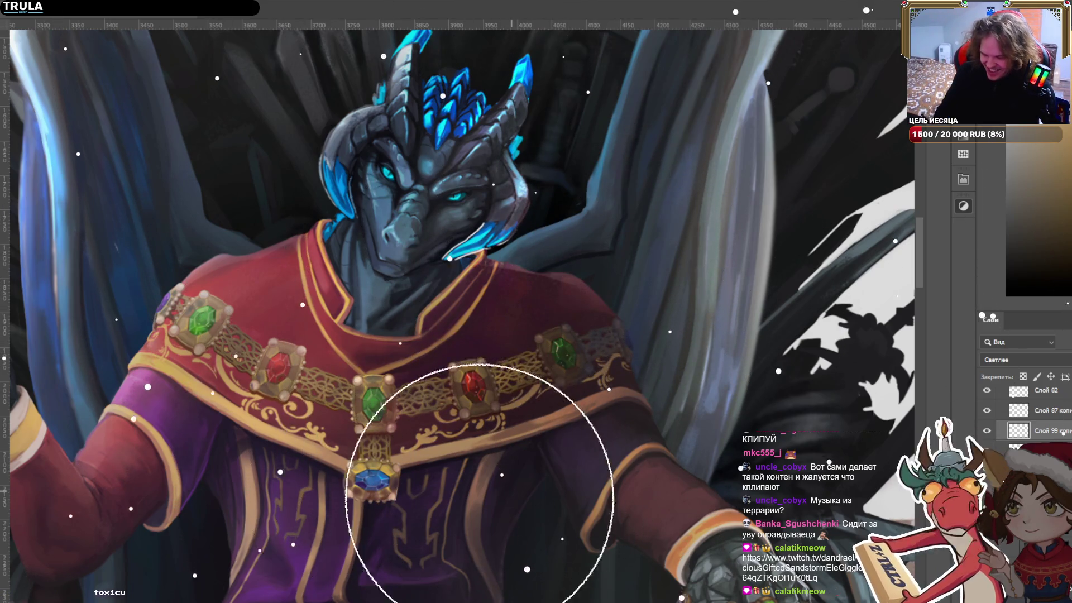
key(bracketleft)
key(bracketleft)
key(bracketleft)
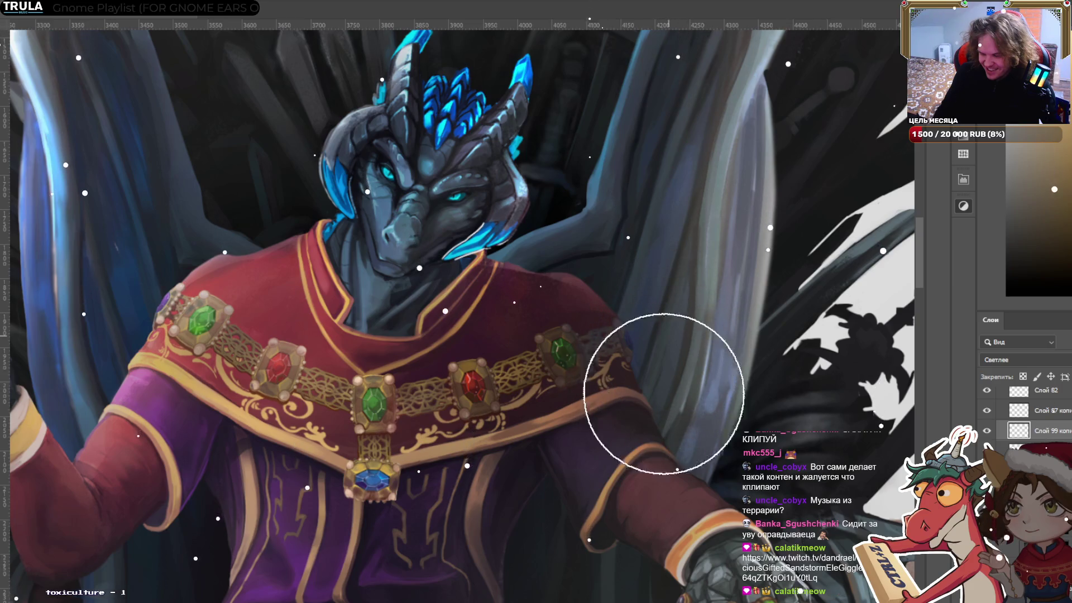
key(bracketleft)
key(bracketleft)
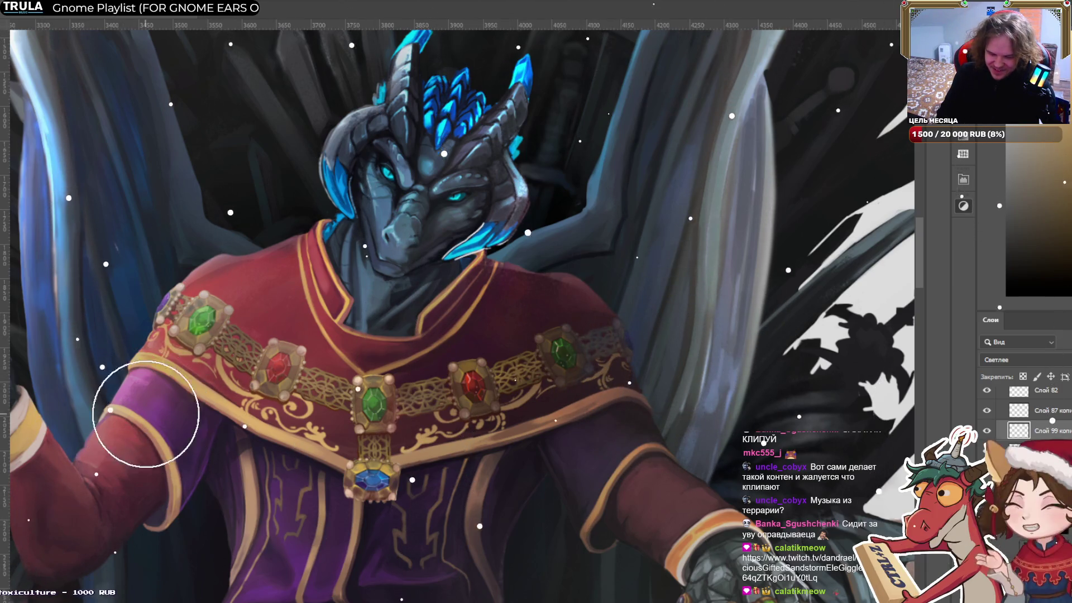
key(bracketleft)
key(bracketleft)
key(bracketleft)
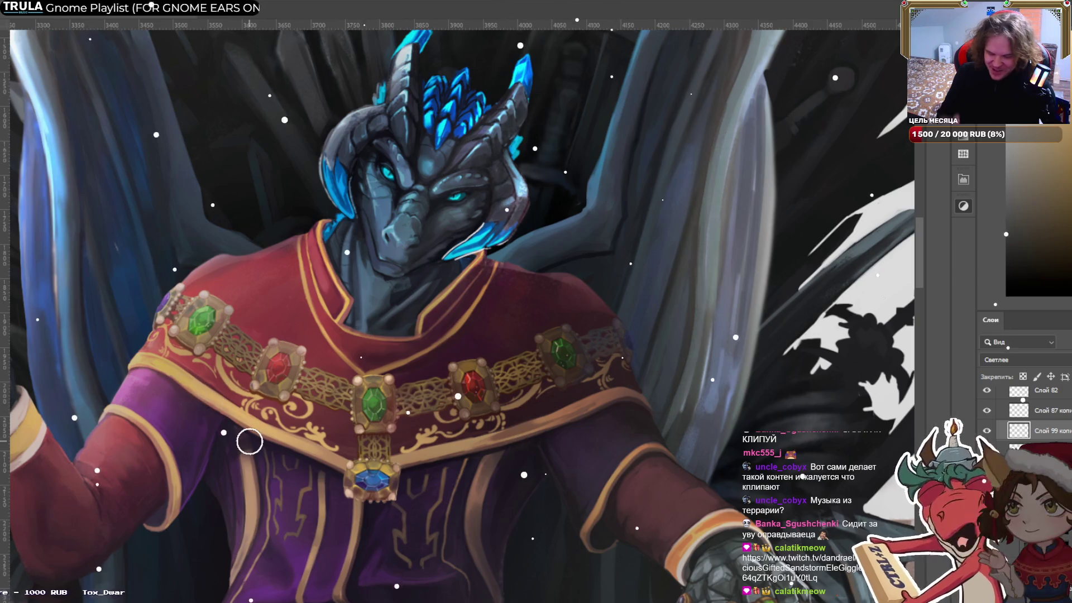
key(bracketright)
key(bracketright)
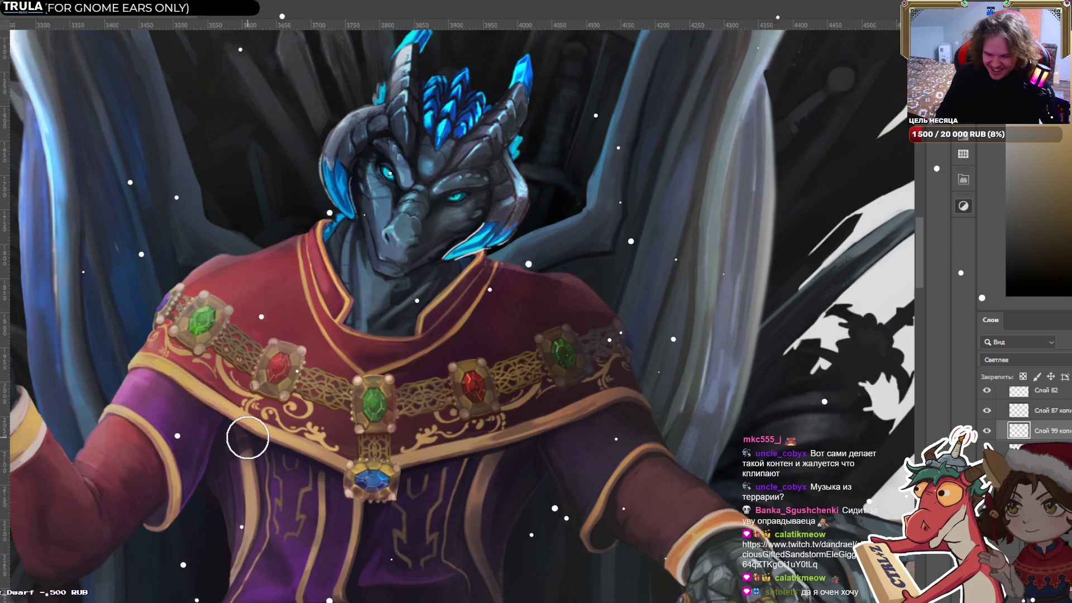
key(bracketleft)
key(bracketleft)
key([)
key([)
key([)
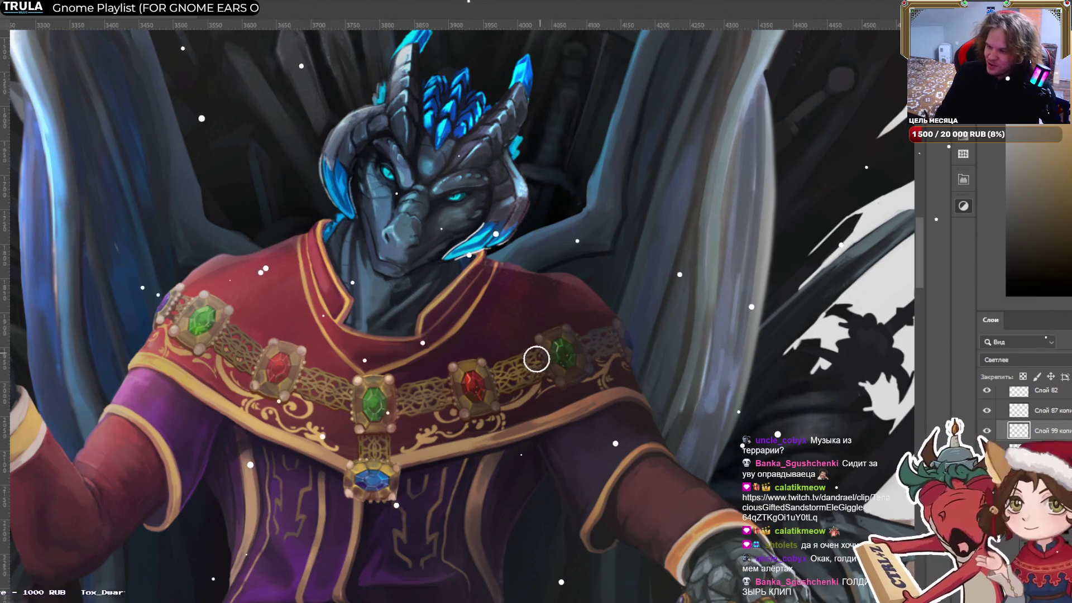
key(bracketright)
key(bracketright)
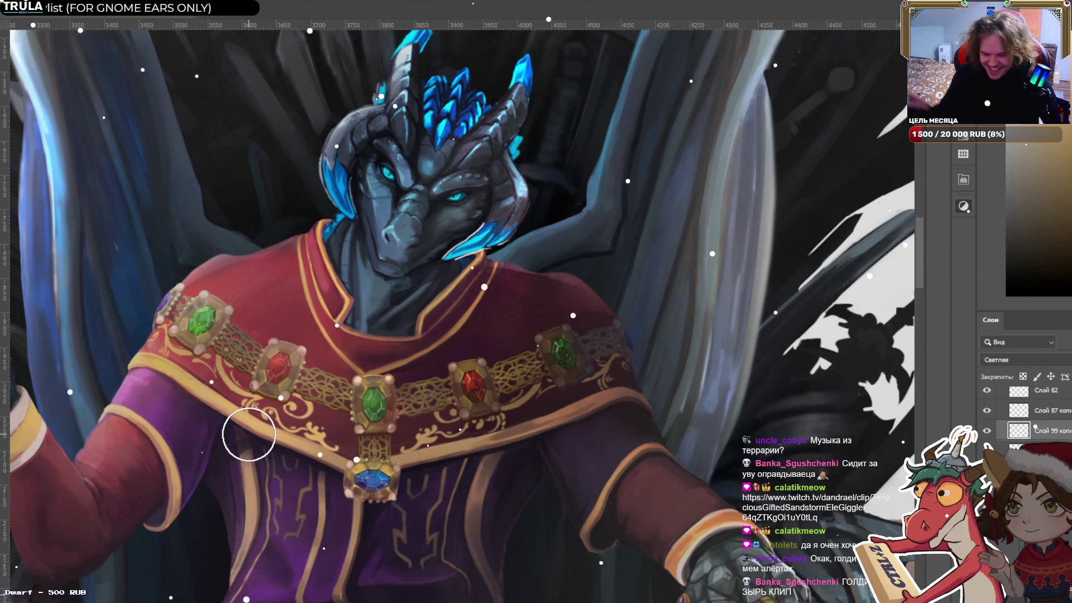
key(ctrl+minus)
key(ctrl+minus)
key(ctrl+minus)
key(ctrl+minus)
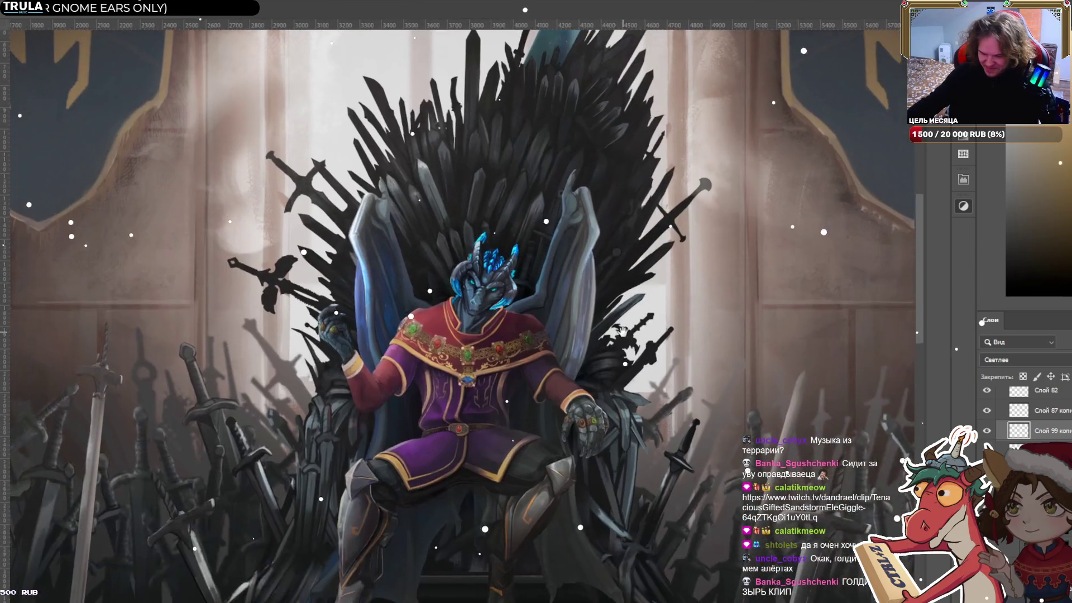
key(ctrl+minus)
key(ctrl+minus)
key(ctrl+minus)
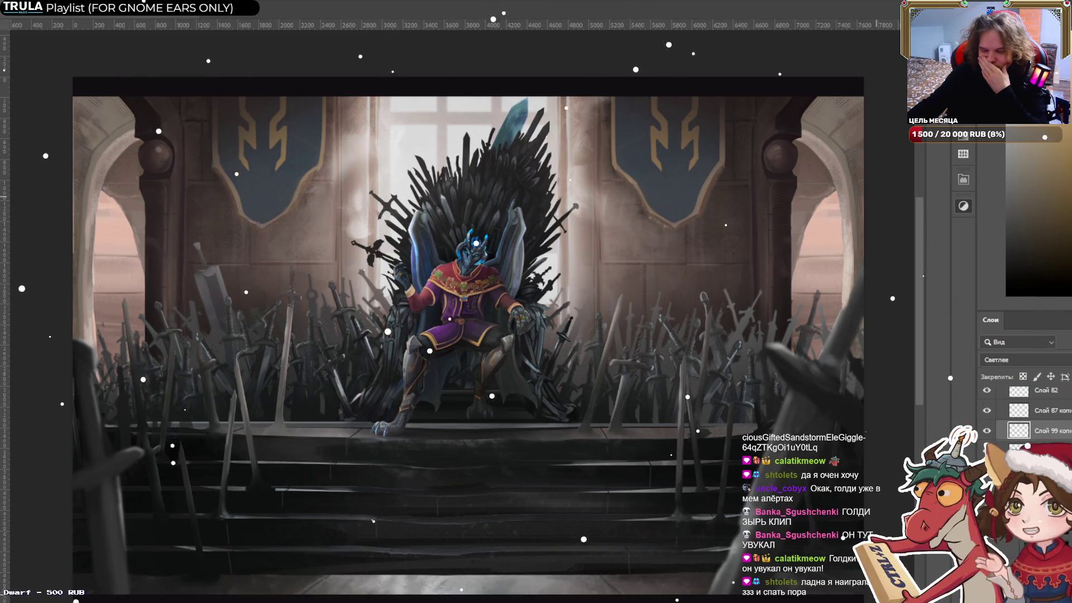
scroll(551, 255, up, 3)
scroll(408, 235, up, 3)
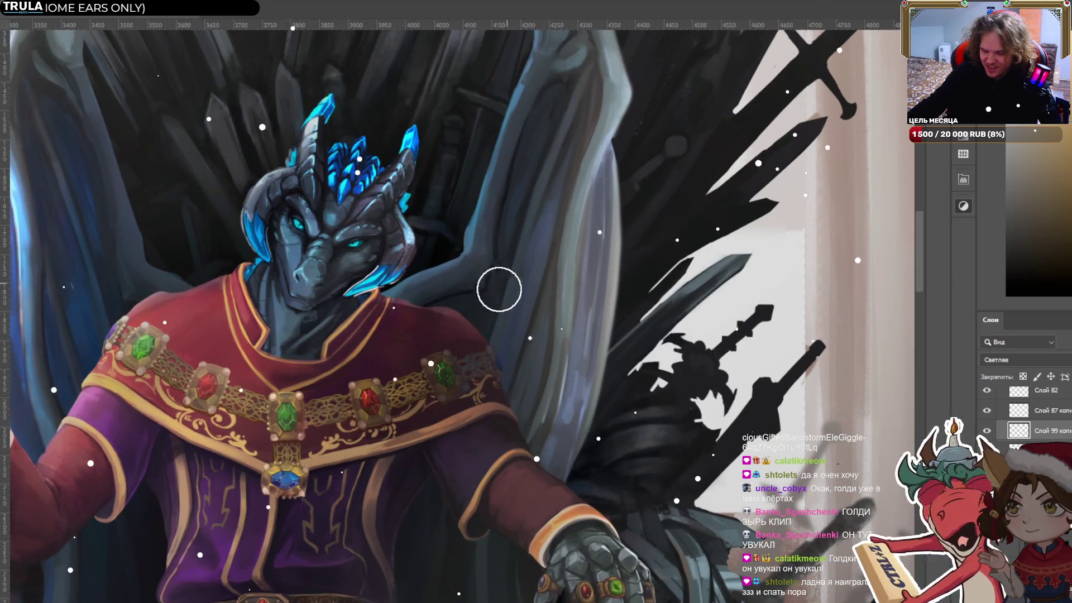
Copy a collar scroll ornament, then move and rotate it onto the left upper sleeve.
drag(499, 290, 650, 285)
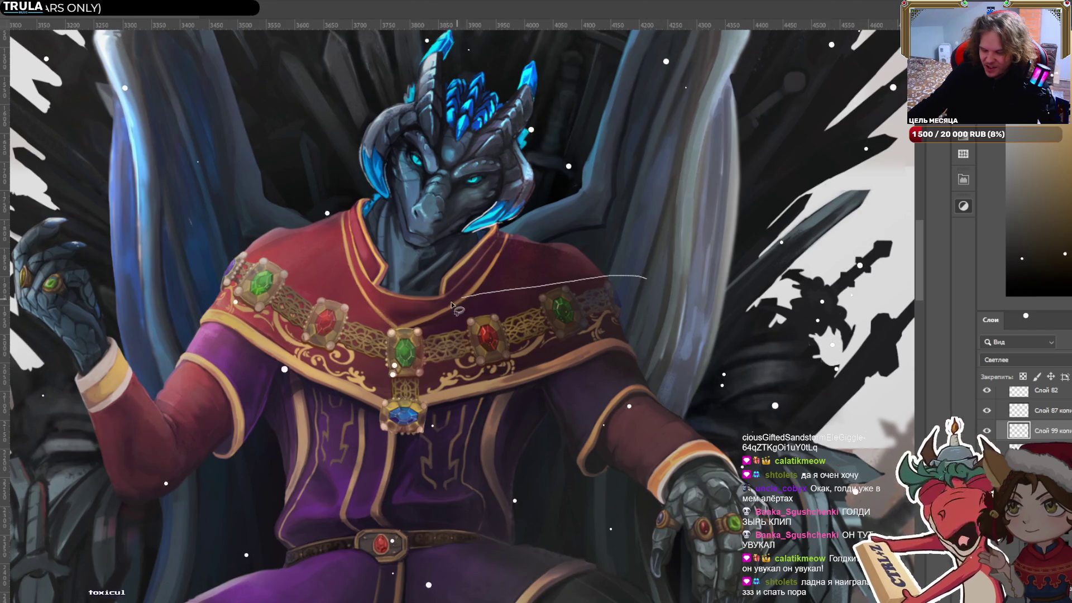
drag(451, 438, 441, 430)
key(ctrl+t)
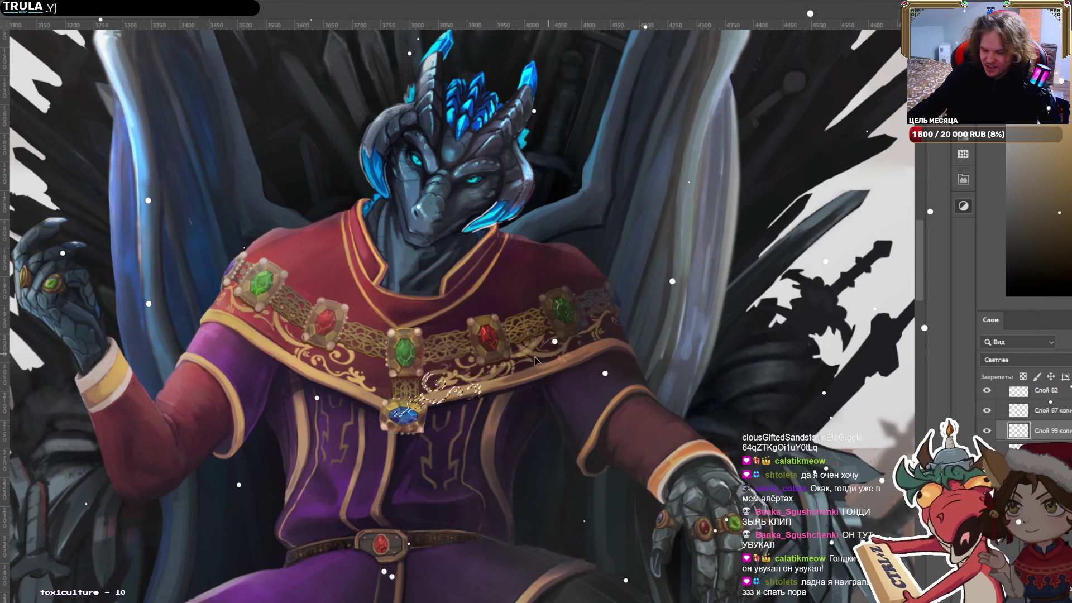
mouse_move(502, 335)
mouse_down()
mouse_move(271, 414)
mouse_move(231, 412)
mouse_up()
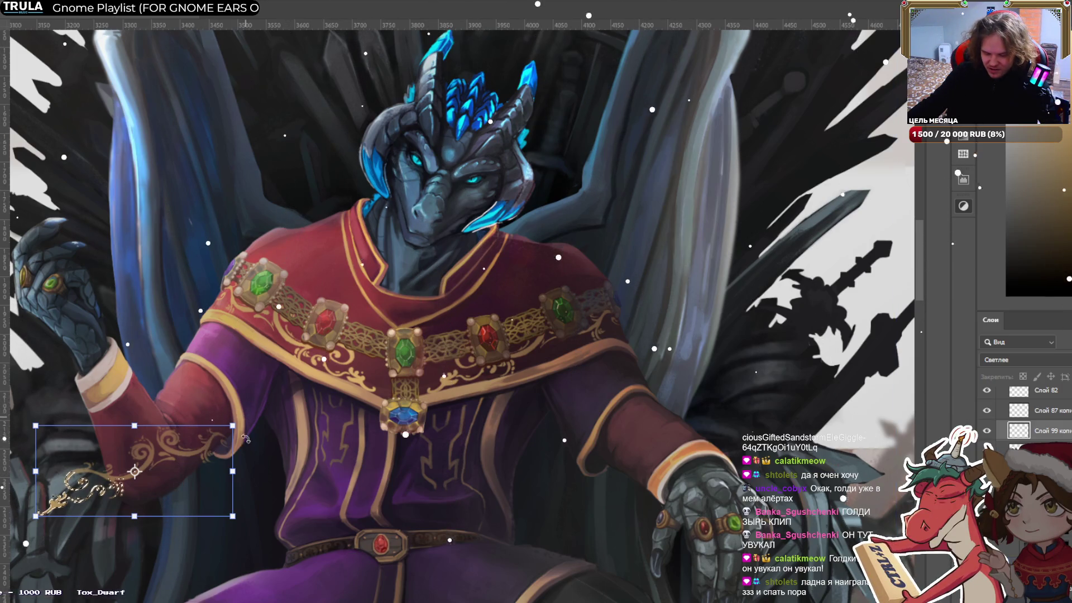
drag(246, 416, 205, 368)
scroll(124, 497, left, 2)
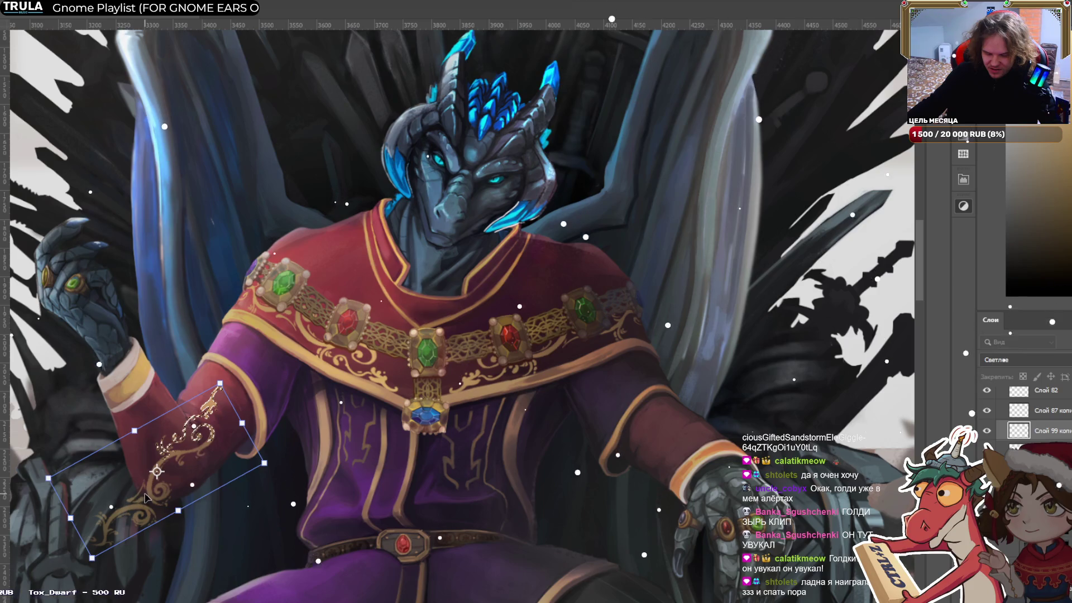
mouse_move(145, 496)
mouse_down()
mouse_move(165, 396)
mouse_move(157, 393)
mouse_move(223, 334)
mouse_up()
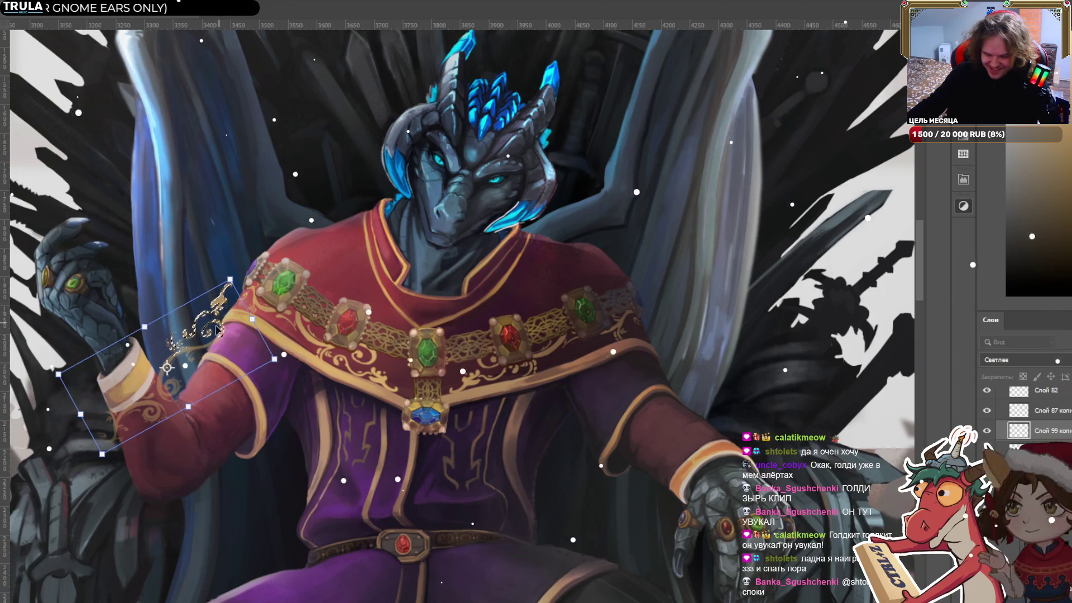
drag(236, 296, 234, 293)
drag(207, 333, 198, 344)
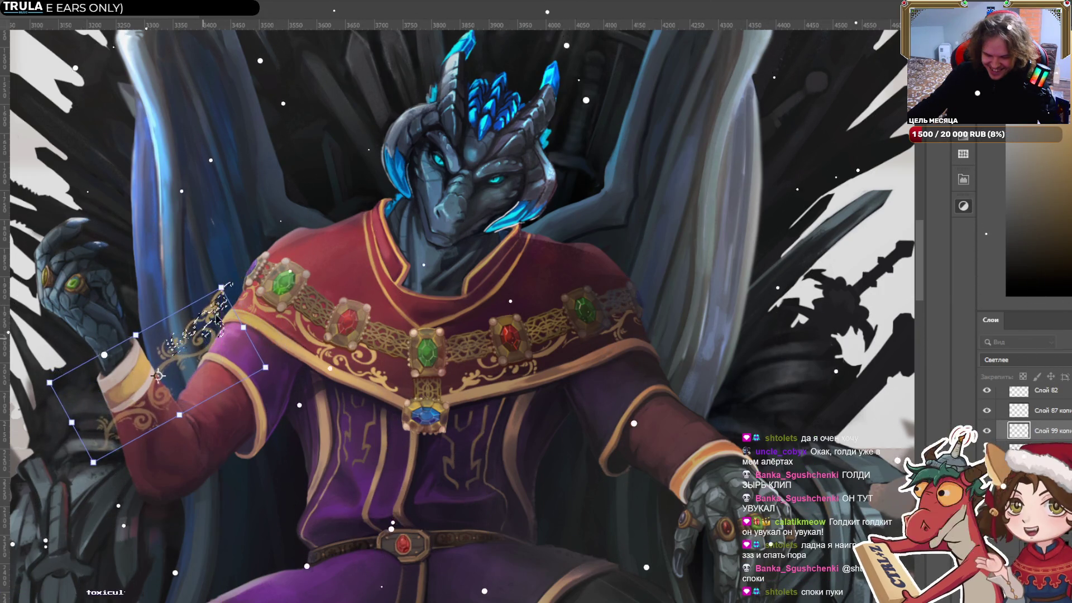
Warp the ornament's lower-left corner up along the cuff and apply it.
click(637, 3)
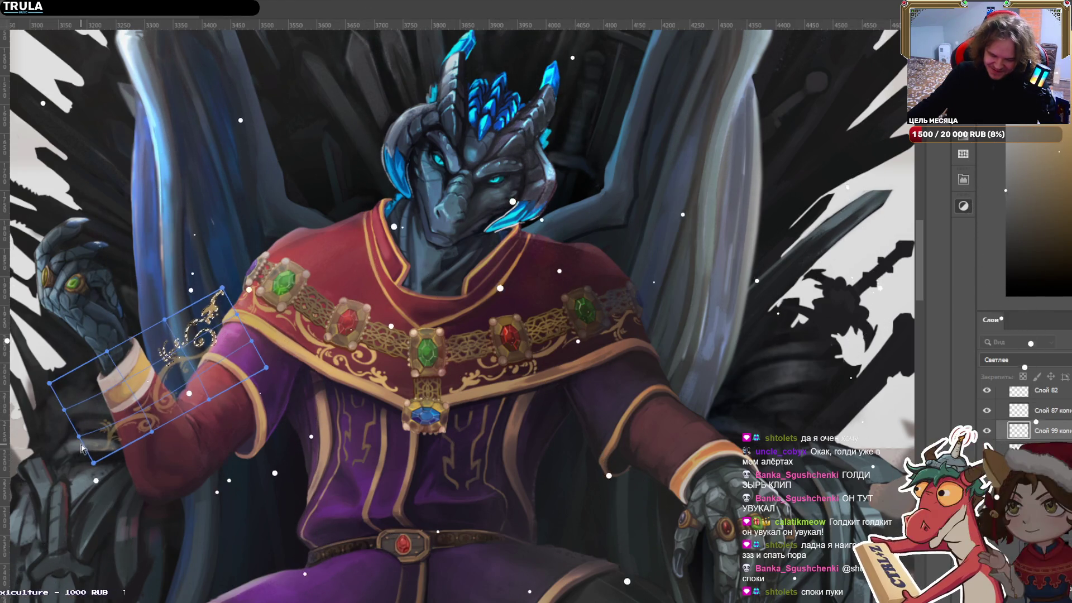
drag(82, 428, 97, 412)
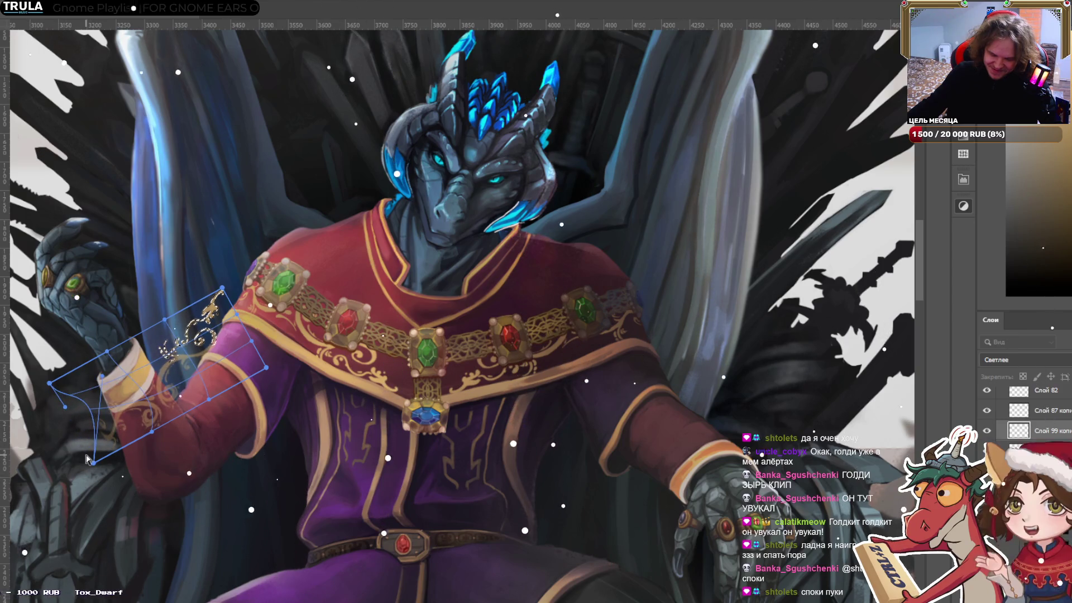
drag(92, 465, 107, 425)
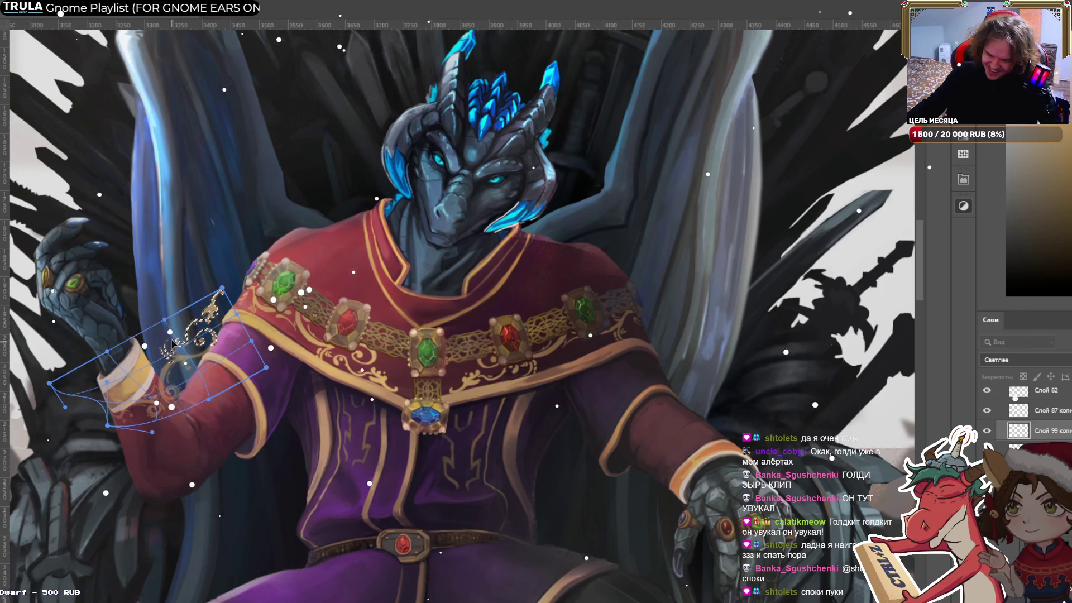
drag(171, 359, 182, 332)
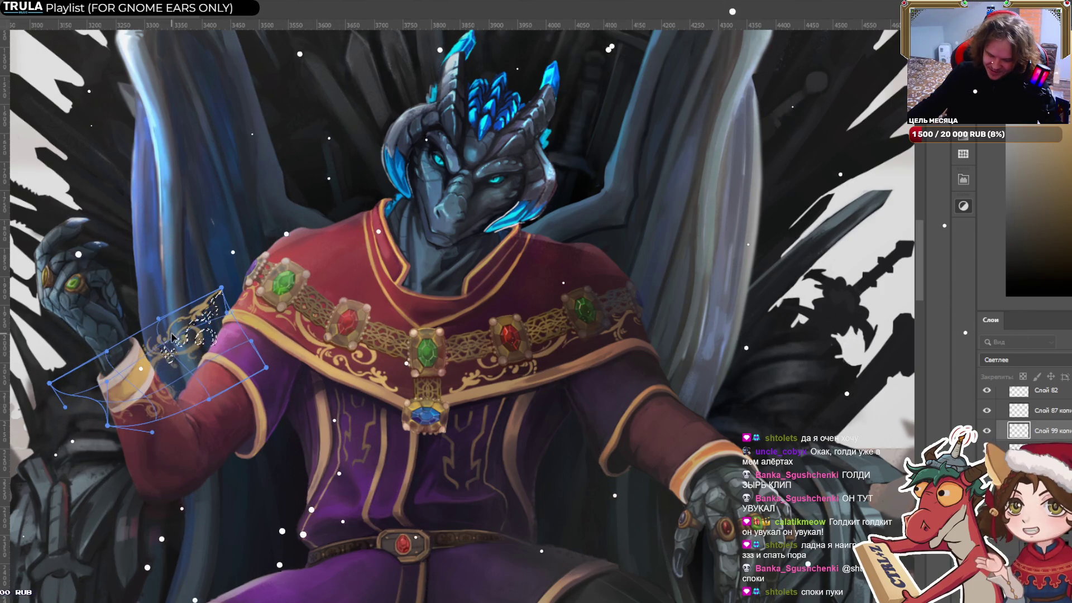
drag(126, 429, 130, 432)
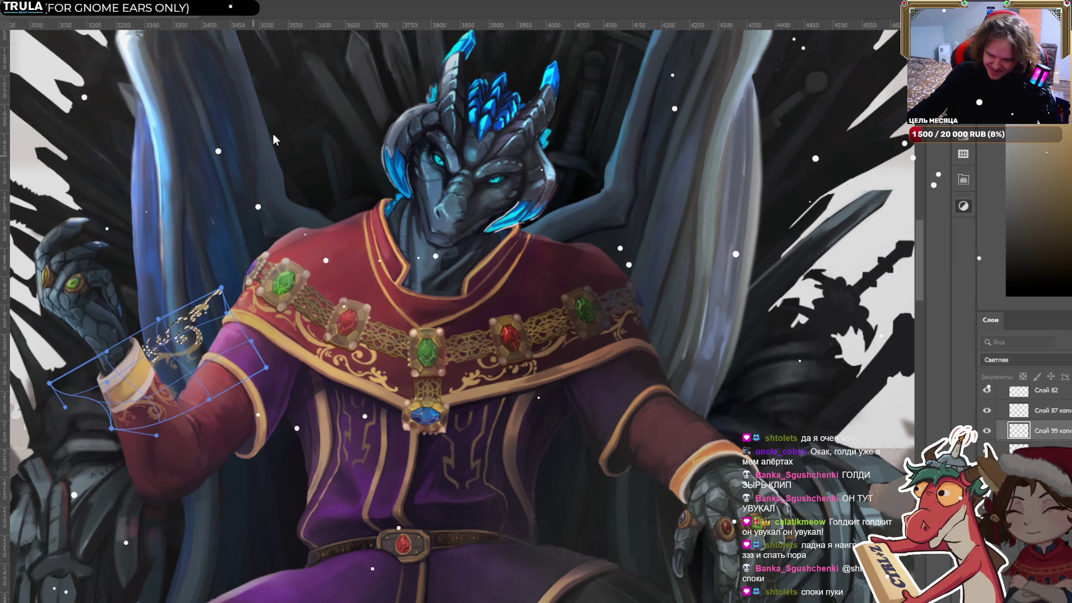
key(Return)
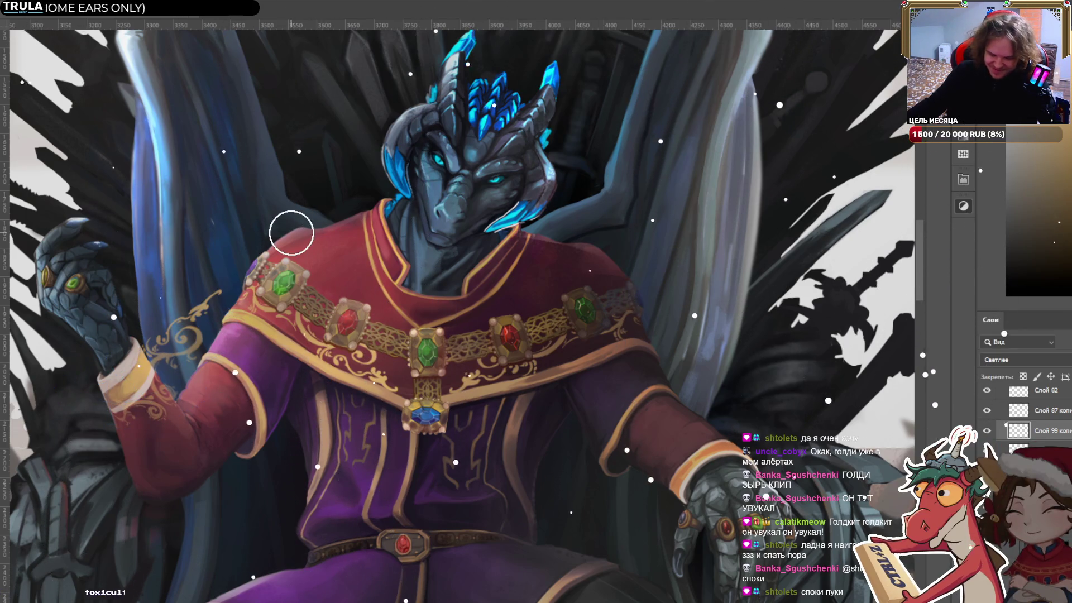
Erase the stray gold scroll by the raised left arm with a wider brush, then begin transforming the collar ornament.
drag(209, 372, 180, 354)
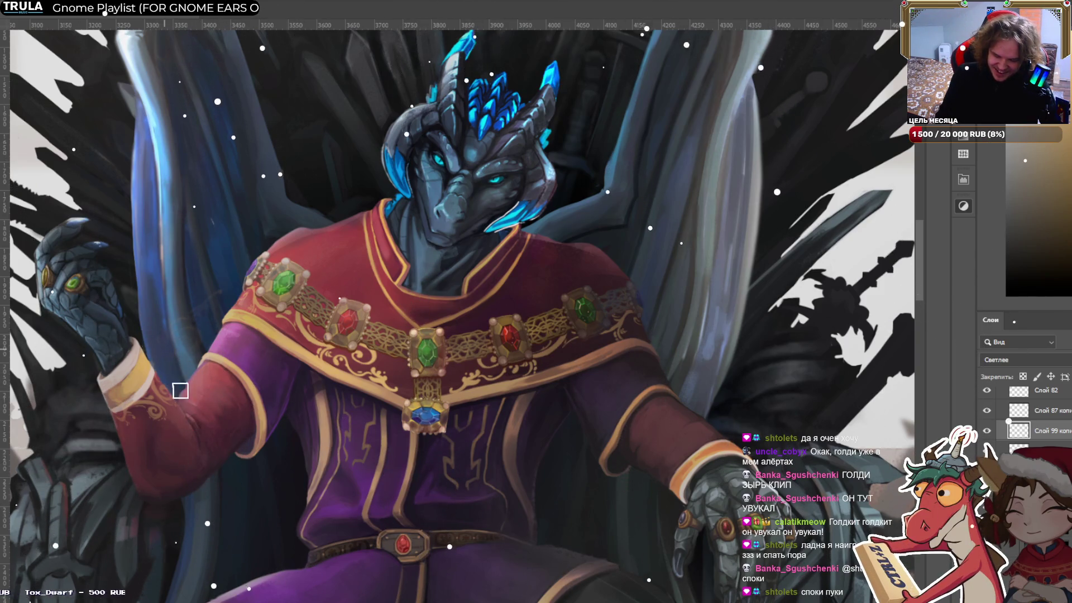
key(])
key(])
key(])
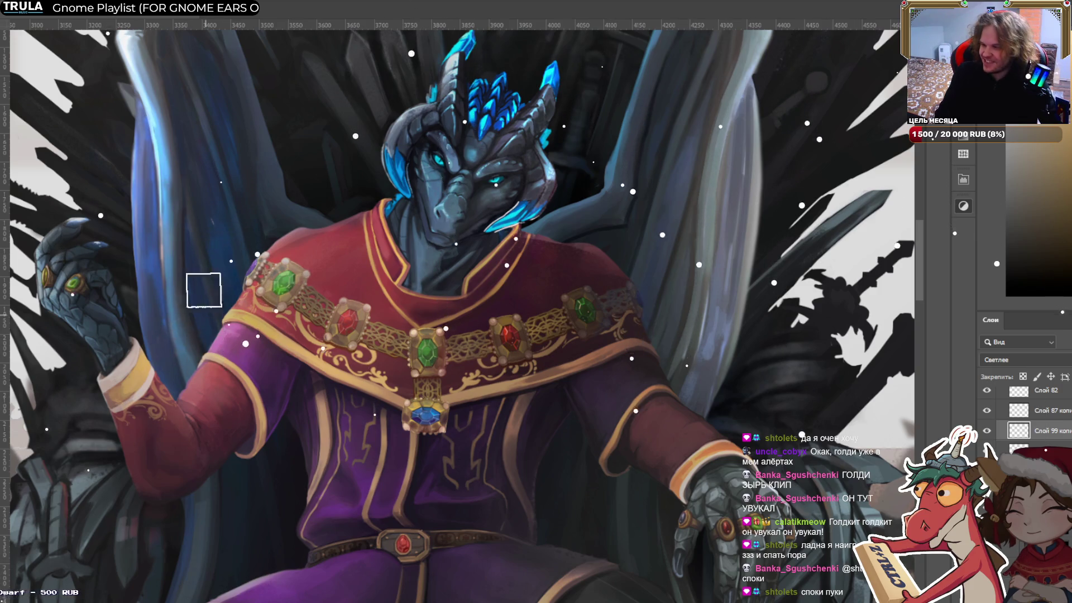
key(ctrl+t)
scroll(217, 371, up, 1)
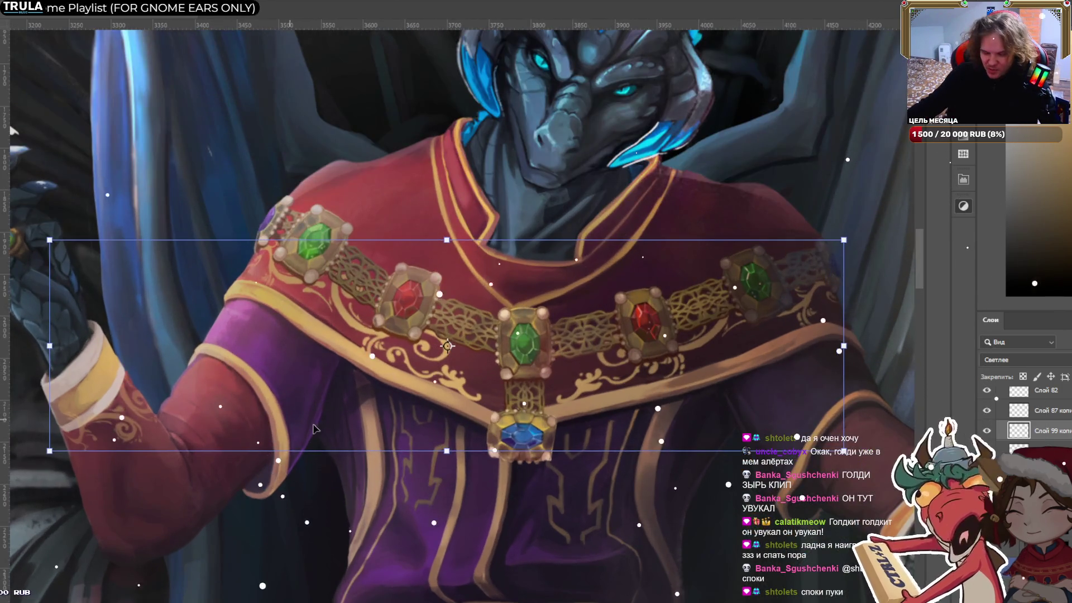
Lasso the wrist ornament, rotate it about 7° clockwise and distort a corner to fit the cuff.
scroll(330, 419, up, 1)
key(Escape)
key(l)
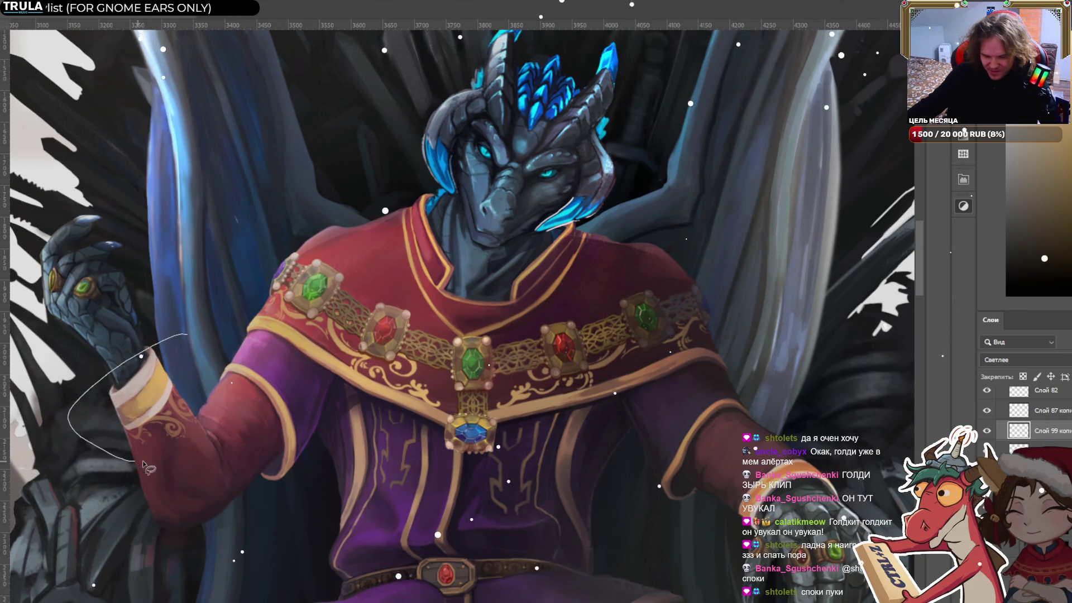
drag(144, 466, 223, 391)
key(ctrl+t)
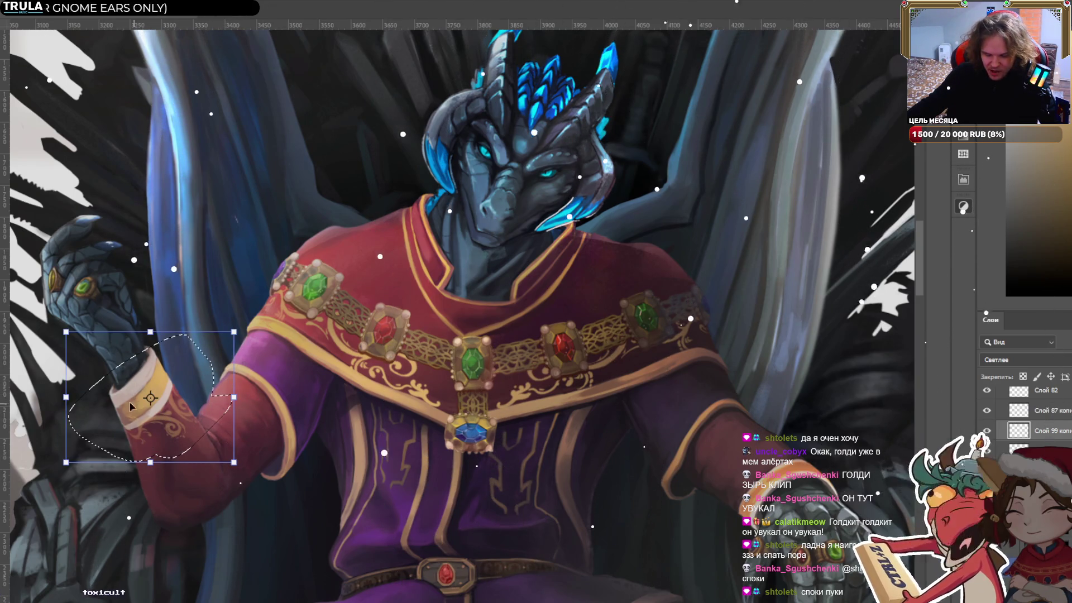
drag(150, 397, 146, 430)
drag(292, 430, 287, 465)
drag(181, 429, 179, 431)
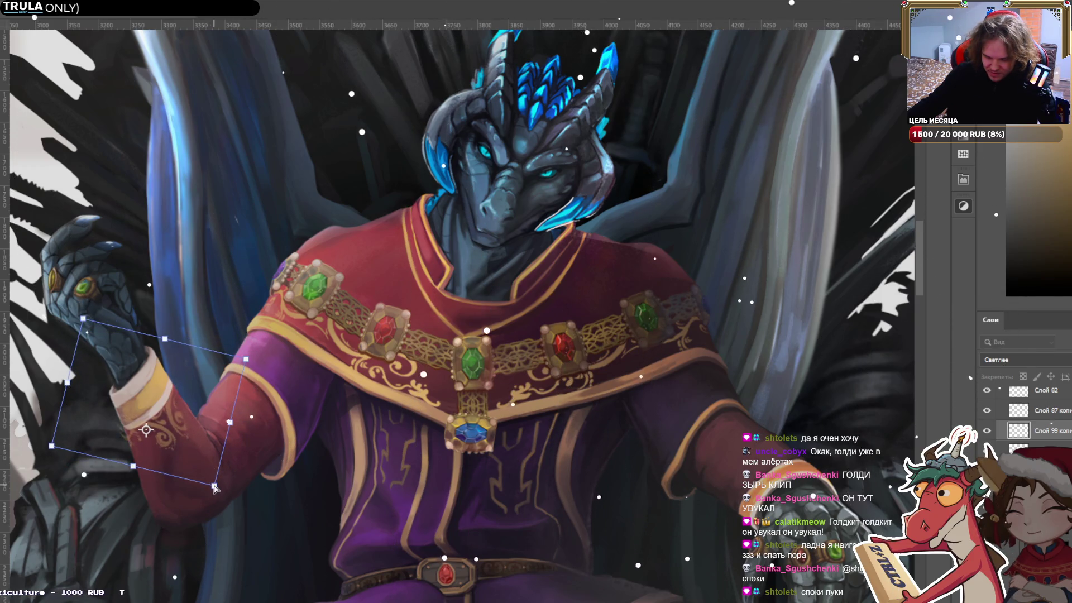
drag(214, 487, 171, 425)
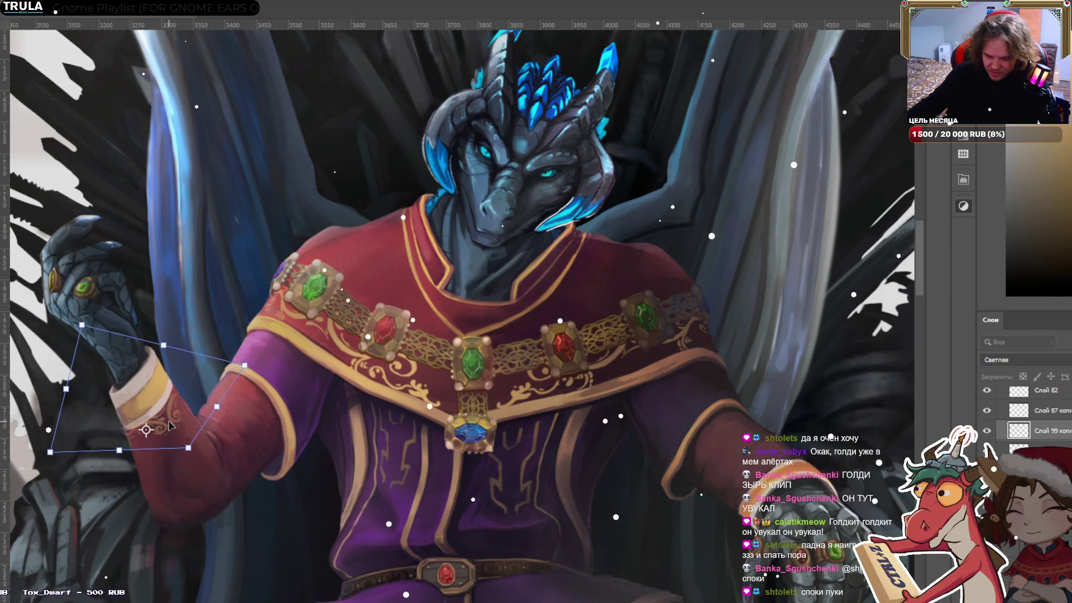
key(Return)
Undo back to the wrist transform on Слой 102 and nudge the ornament into place on the cuff.
key(ctrl+t)
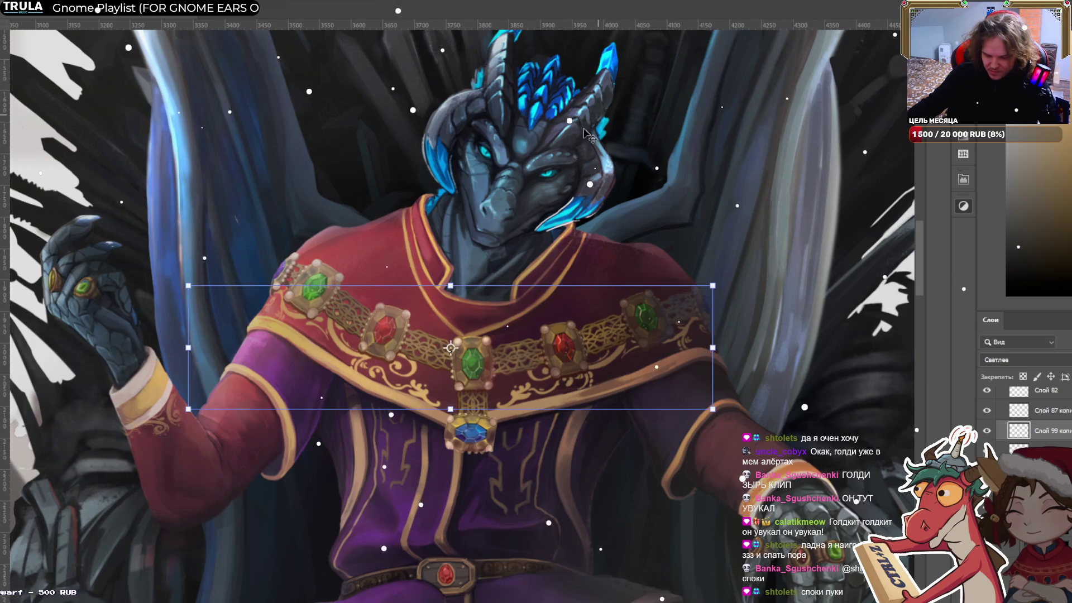
key(ctrl+z)
key(ctrl+z)
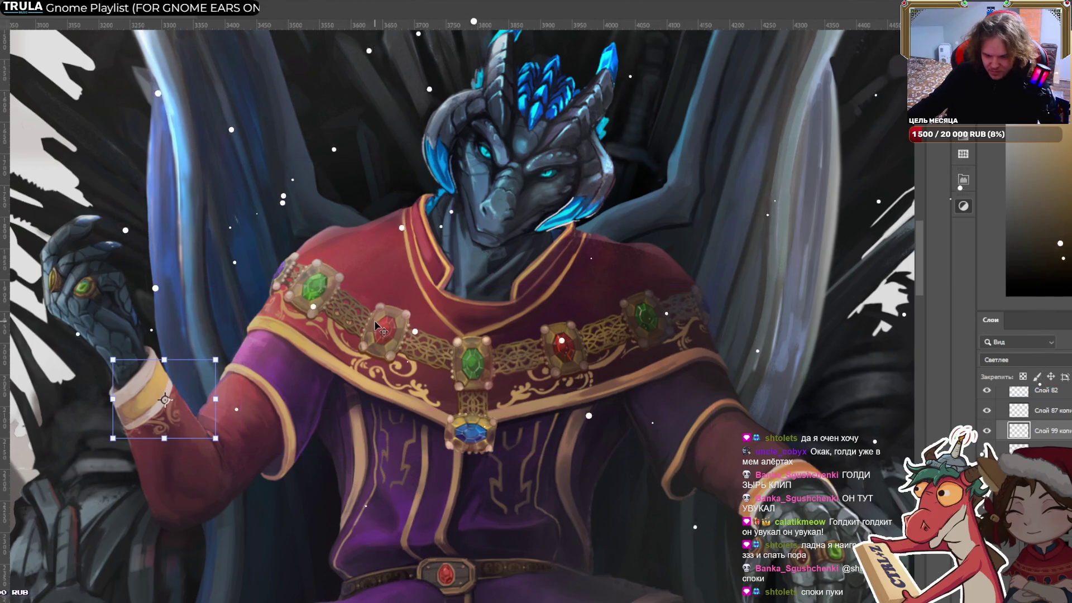
key(ctrl+z)
key(ctrl+z)
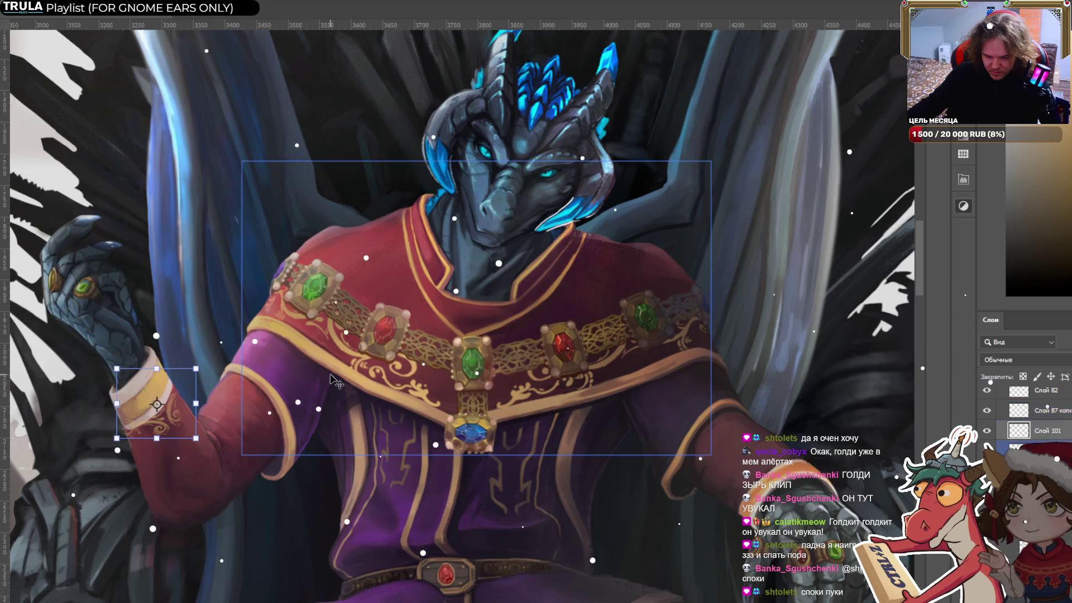
key(ctrl+z)
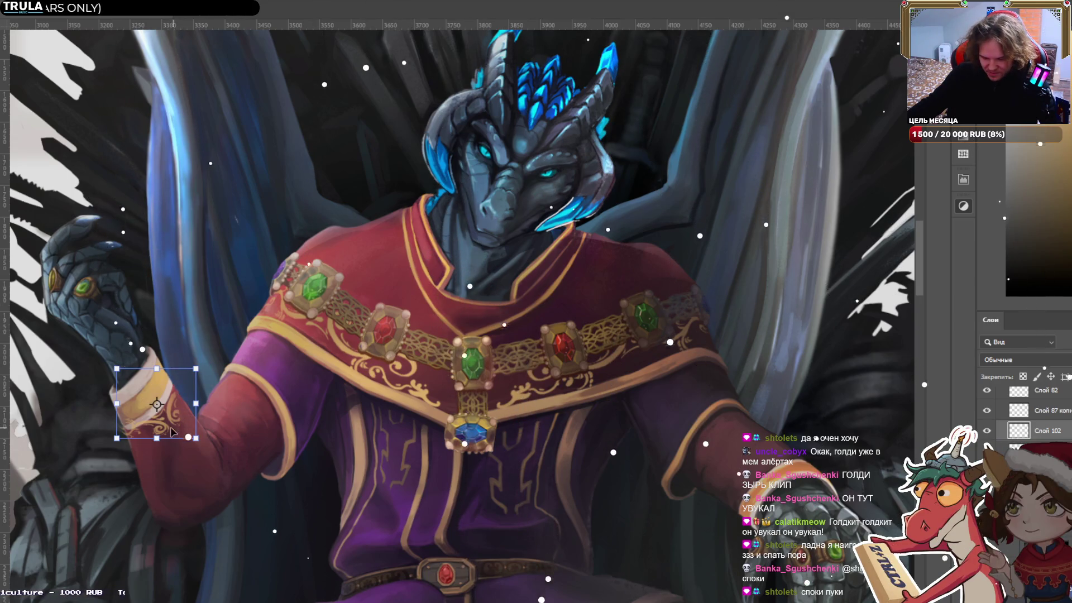
drag(170, 429, 170, 429)
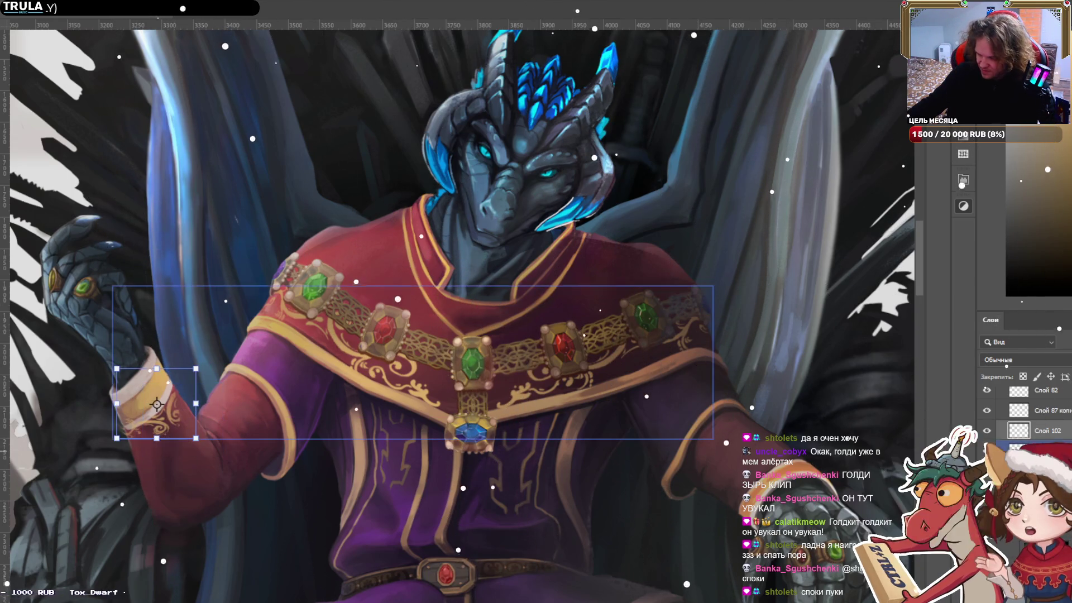
key(Return)
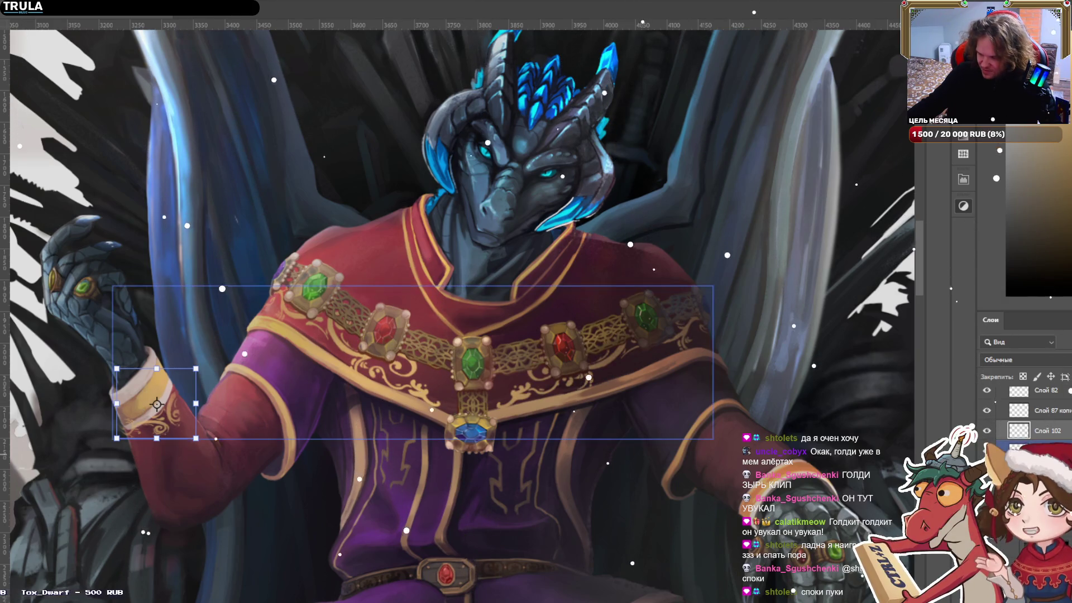
Set the ornament layer to Lighten blend mode and copy the reselected ornament to a new layer.
key(shift+alt+g)
drag(195, 385, 198, 379)
key(ctrl+j)
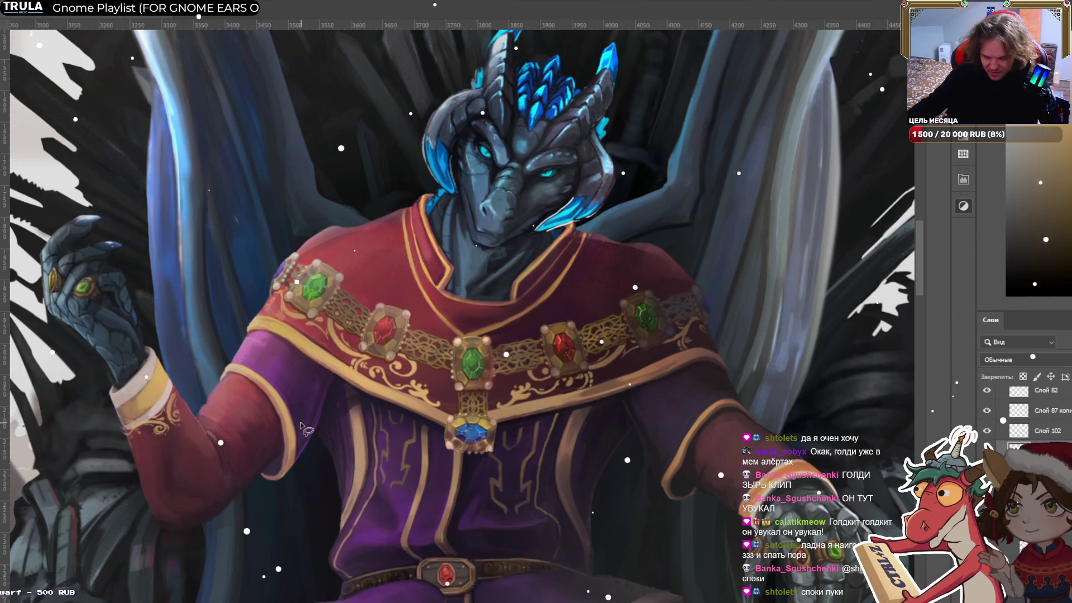
key(ctrl+t)
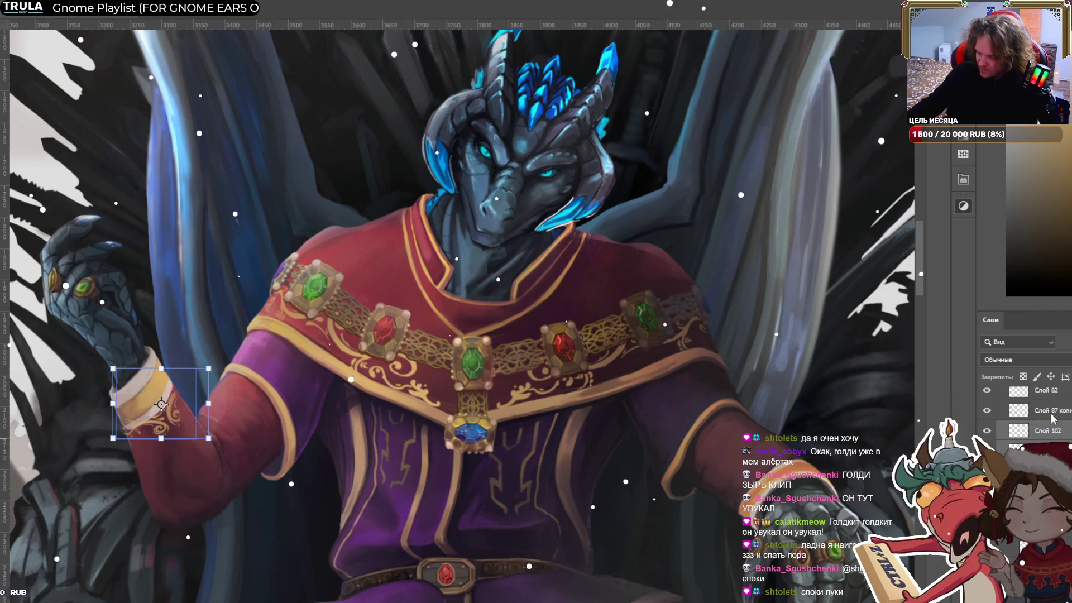
key(Return)
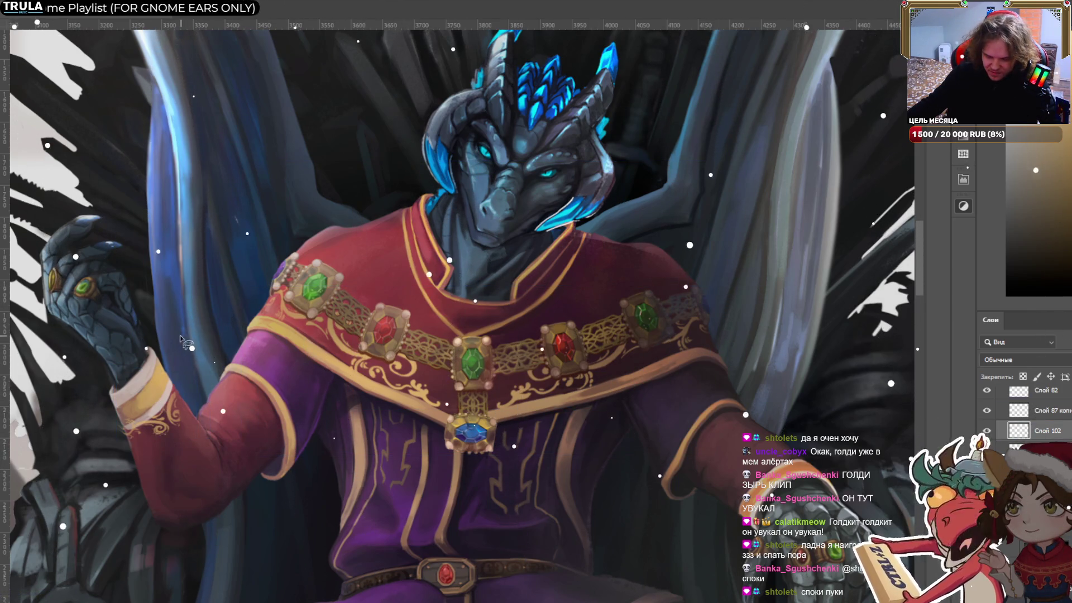
Lasso the cuff ornament and warp its corners and middle so it bends around the wrist.
drag(182, 337, 245, 390)
key(ctrl+t)
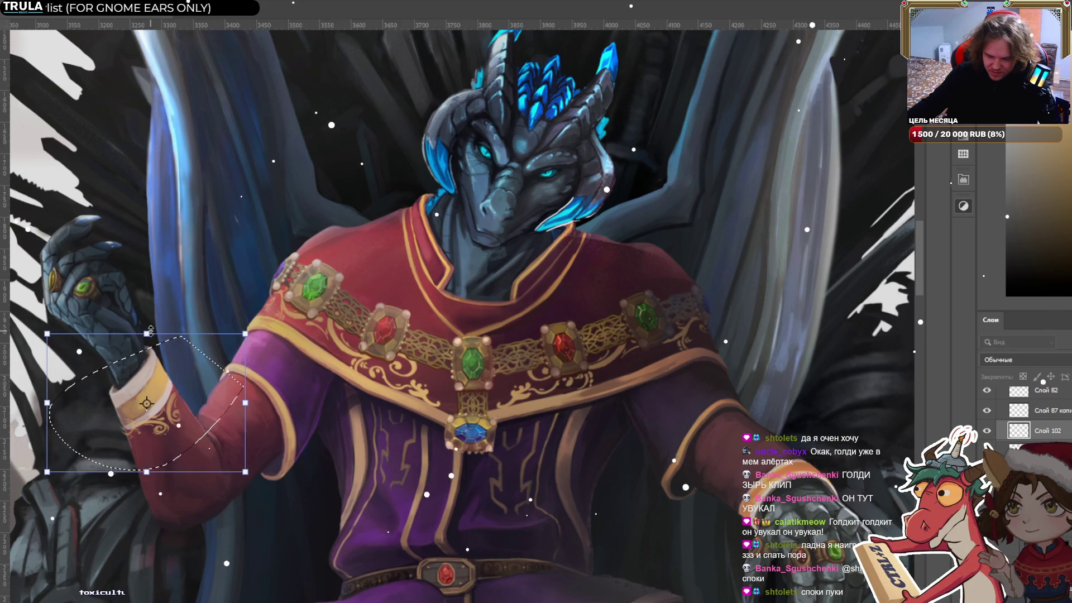
key(ctrl+alt+w)
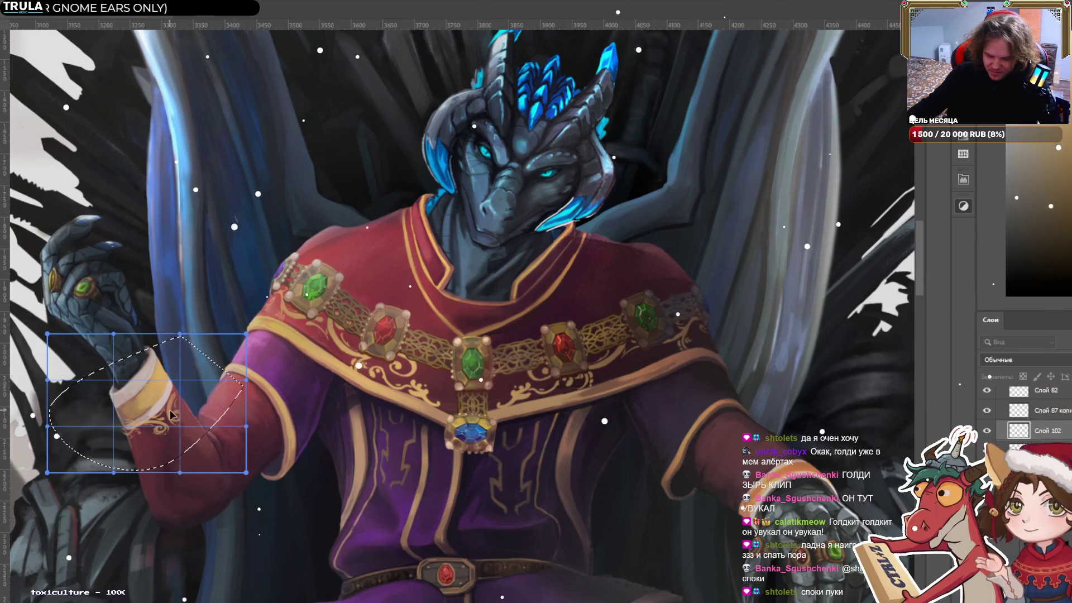
drag(176, 422, 187, 429)
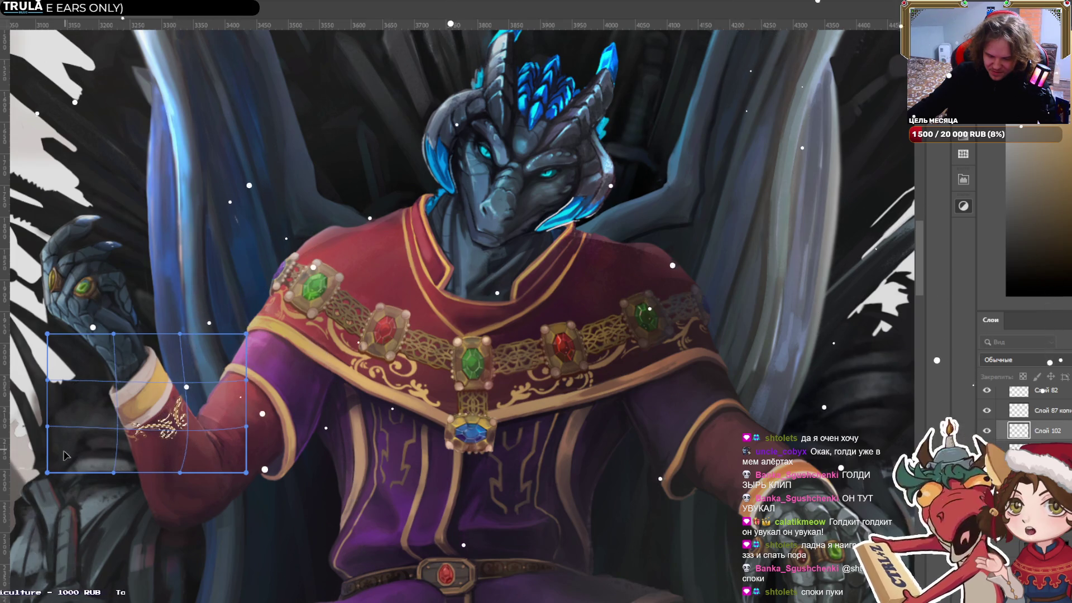
drag(56, 459, 60, 453)
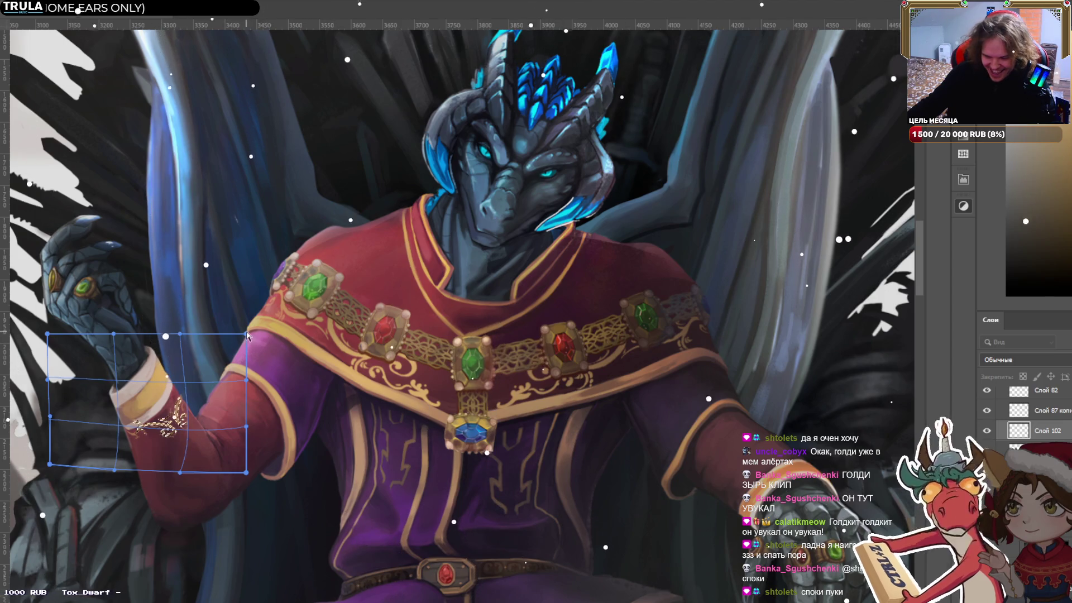
drag(250, 336, 225, 323)
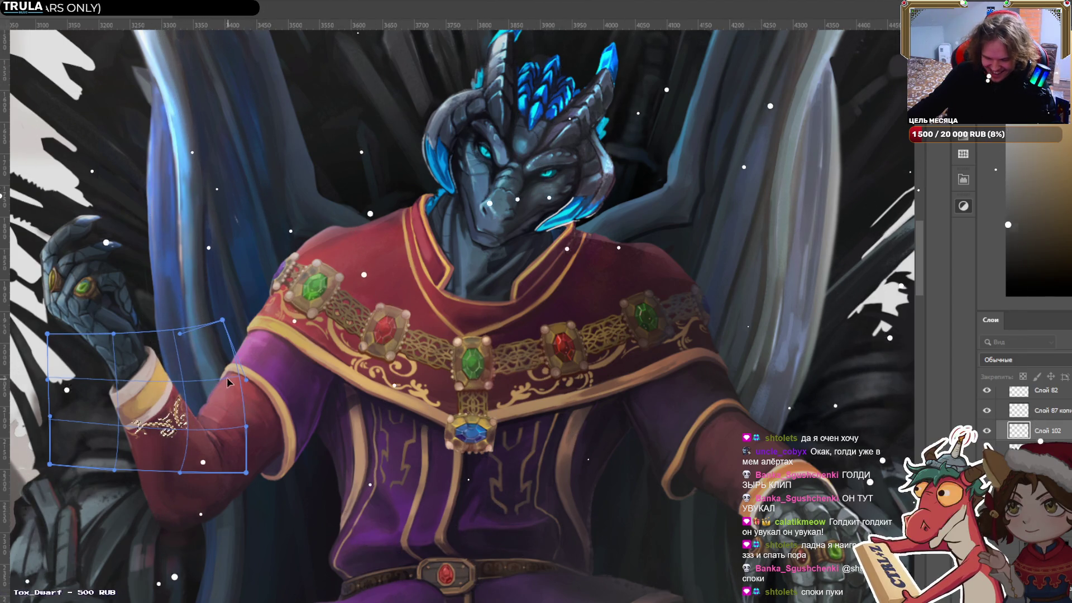
drag(208, 383, 210, 361)
drag(71, 416, 74, 414)
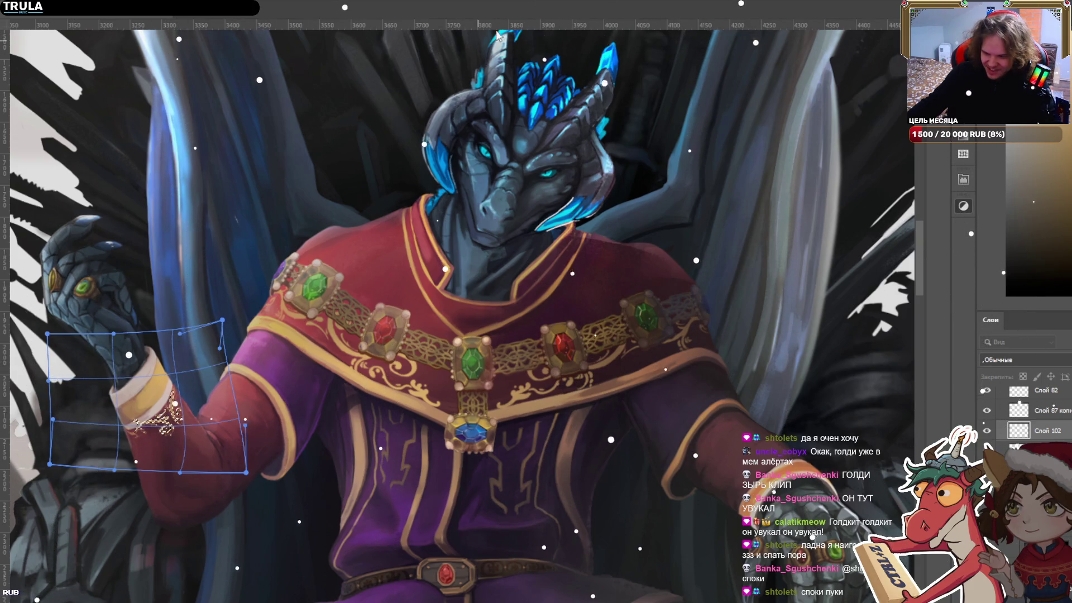
key(Return)
key(ctrl+t)
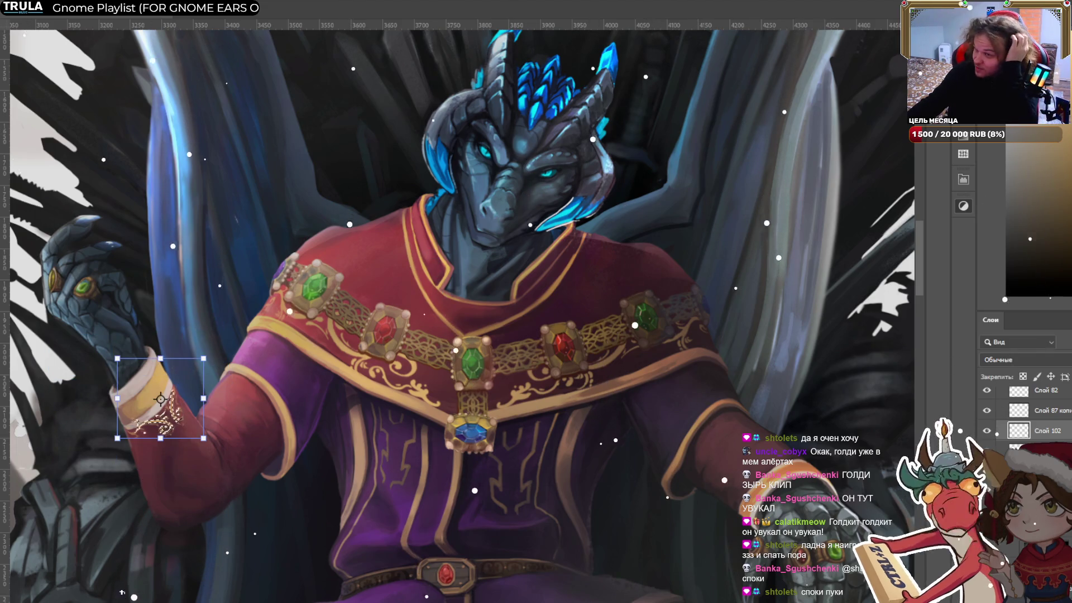
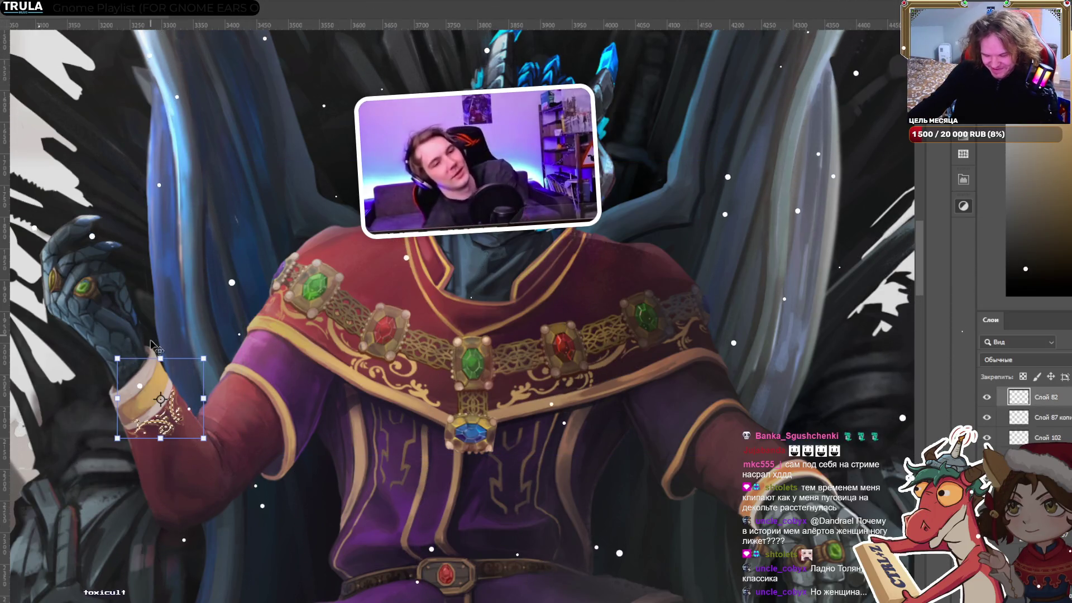
Commit the cuff ornament's transform on Слой 102 and zoom out to review the throne.
key(Return)
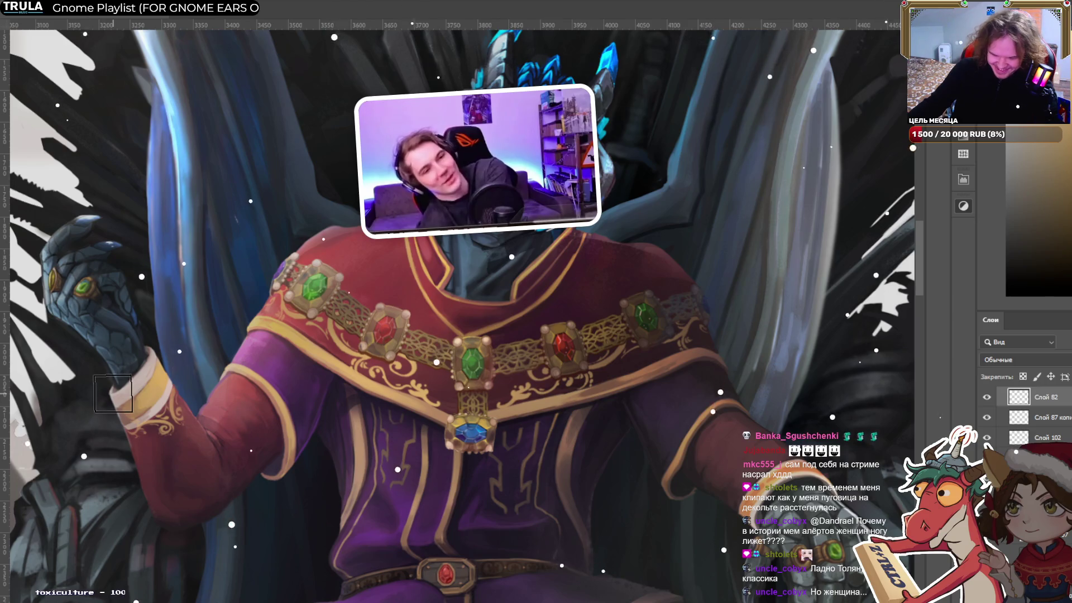
click(154, 401)
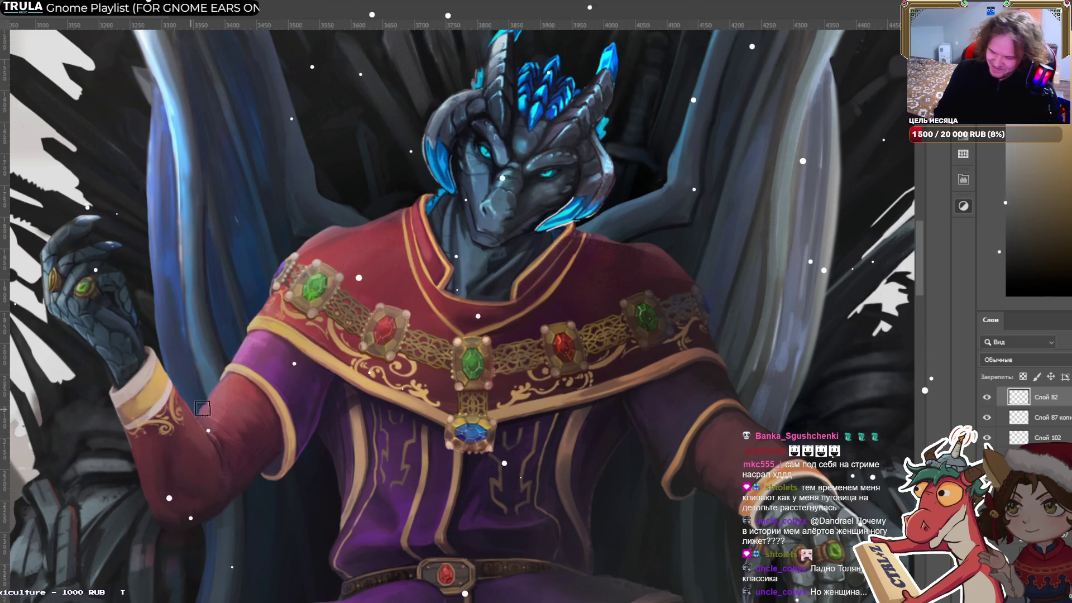
key(Return)
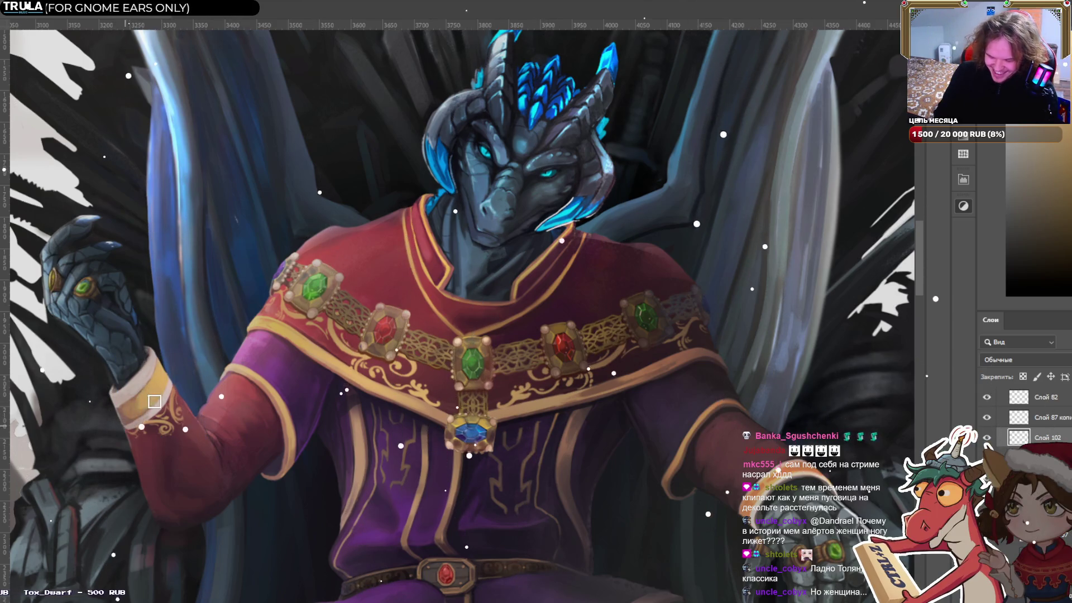
scroll(169, 364, down, 5)
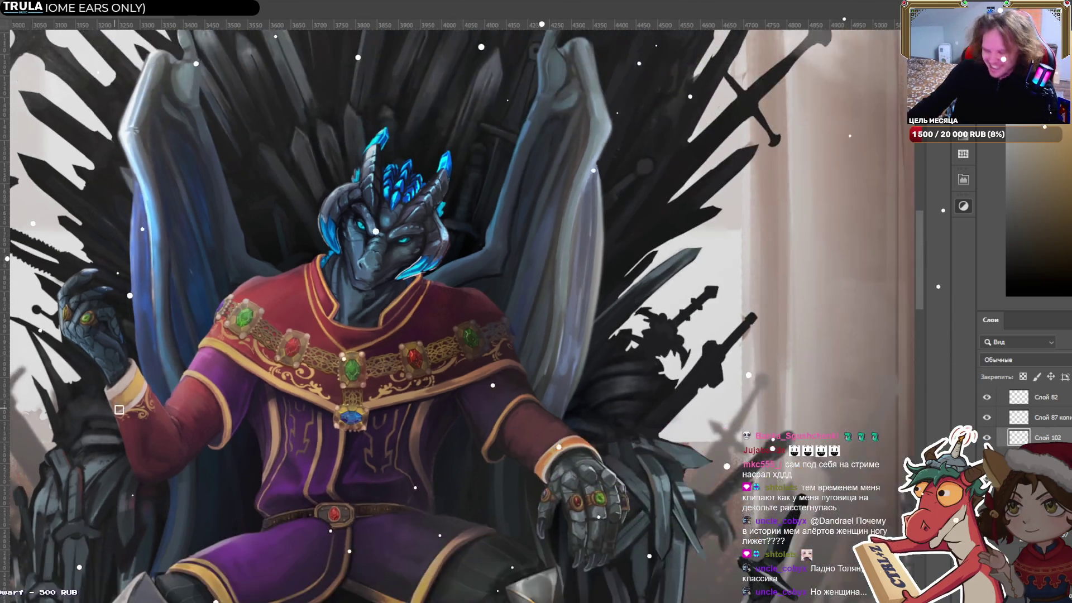
scroll(170, 364, up, 2)
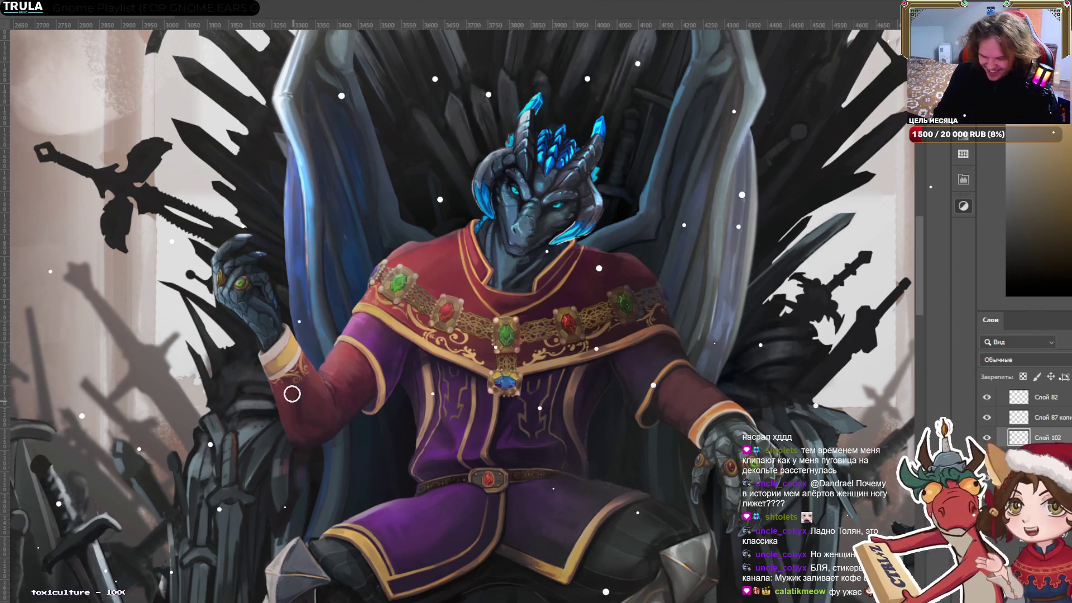
Duplicate the gold ornament onto the resting arm's cuff and rotate it to the cuff angle.
scroll(355, 335, up, 2)
key(ctrl+t)
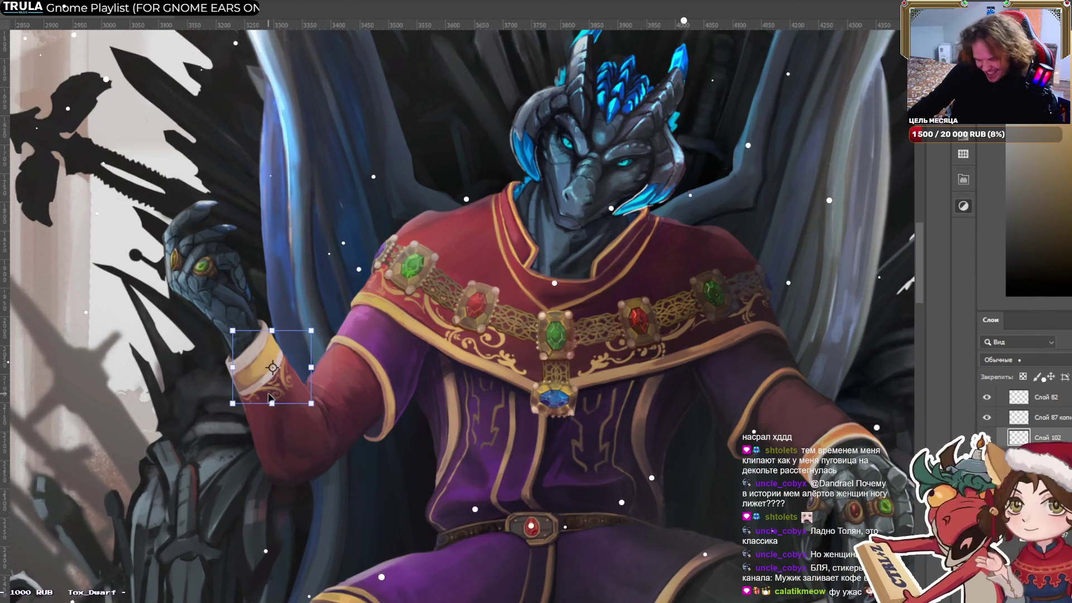
mouse_move(268, 398)
mouse_down()
mouse_move(796, 364)
mouse_move(813, 427)
mouse_move(519, 393)
mouse_move(362, 492)
mouse_up()
scroll(519, 394, up, 1)
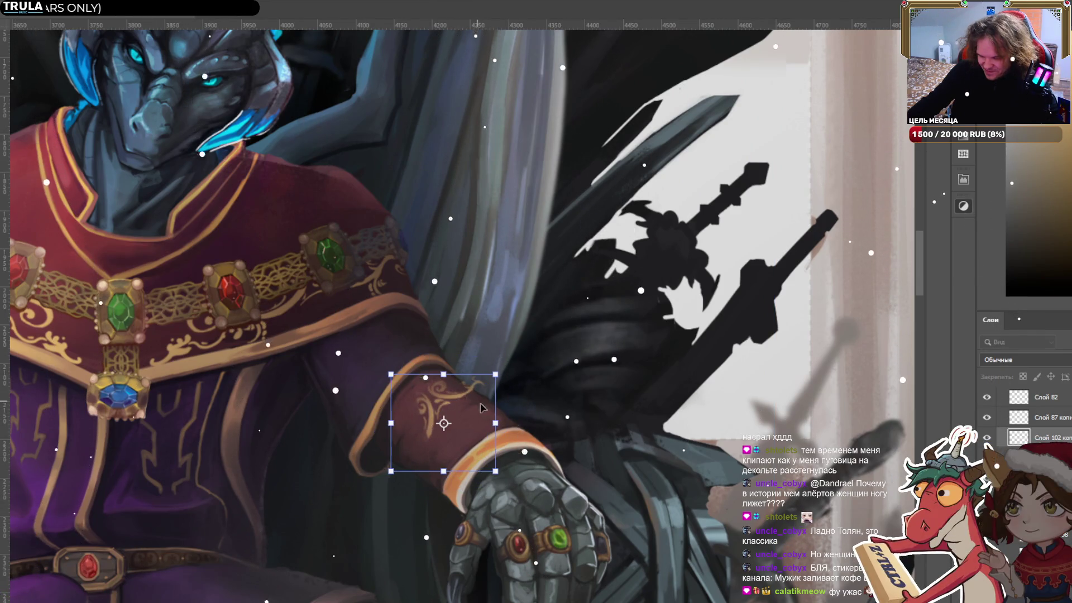
drag(429, 420, 463, 454)
drag(535, 400, 491, 424)
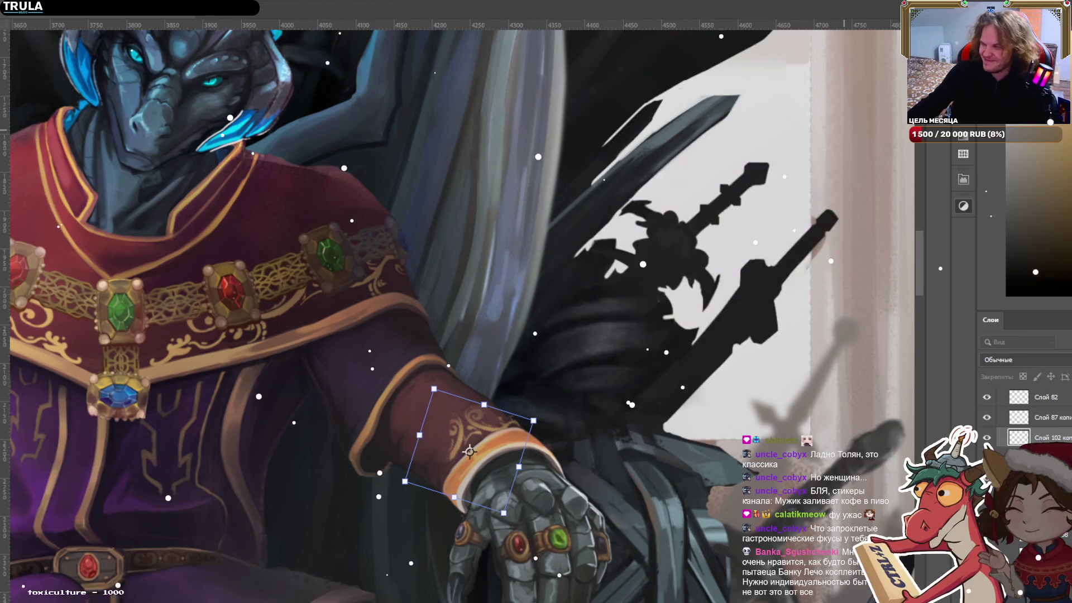
Warp the ornament copy so it bends around the resting cuff.
key(ctrl+alt+w)
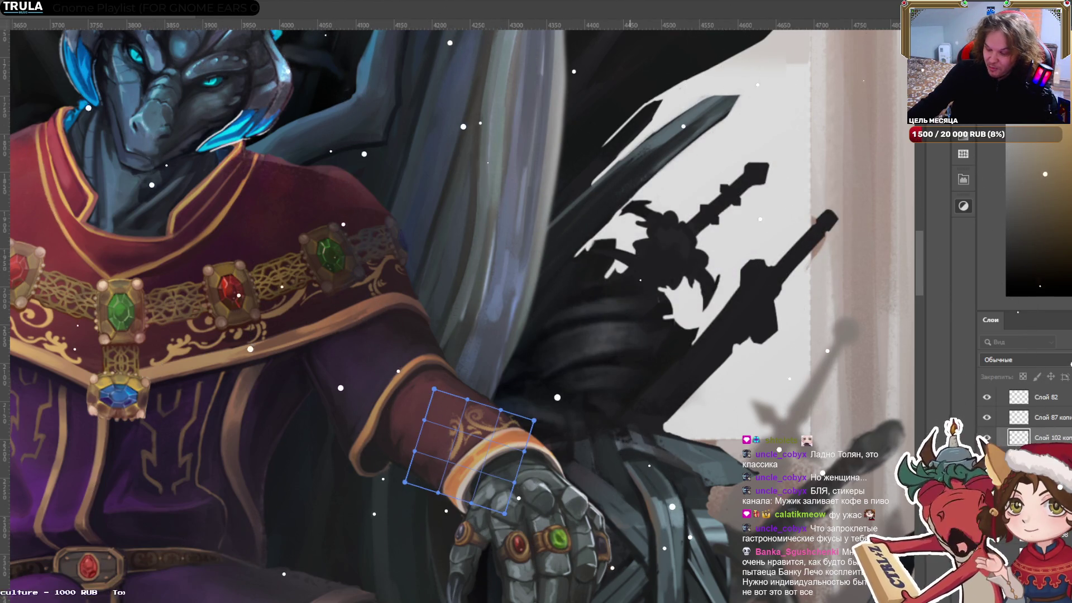
drag(435, 401, 435, 426)
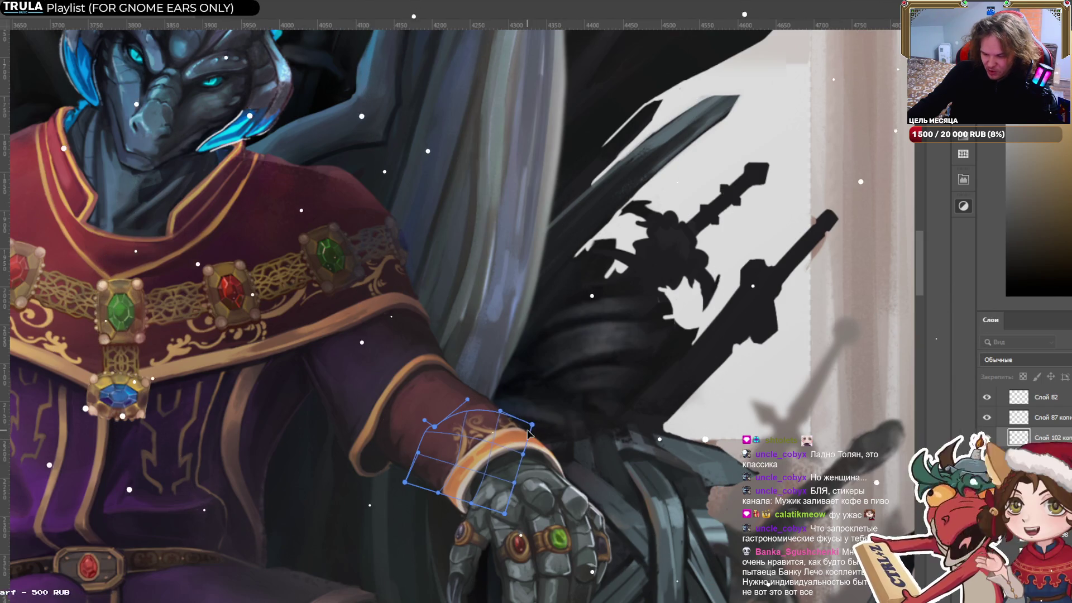
key(Return)
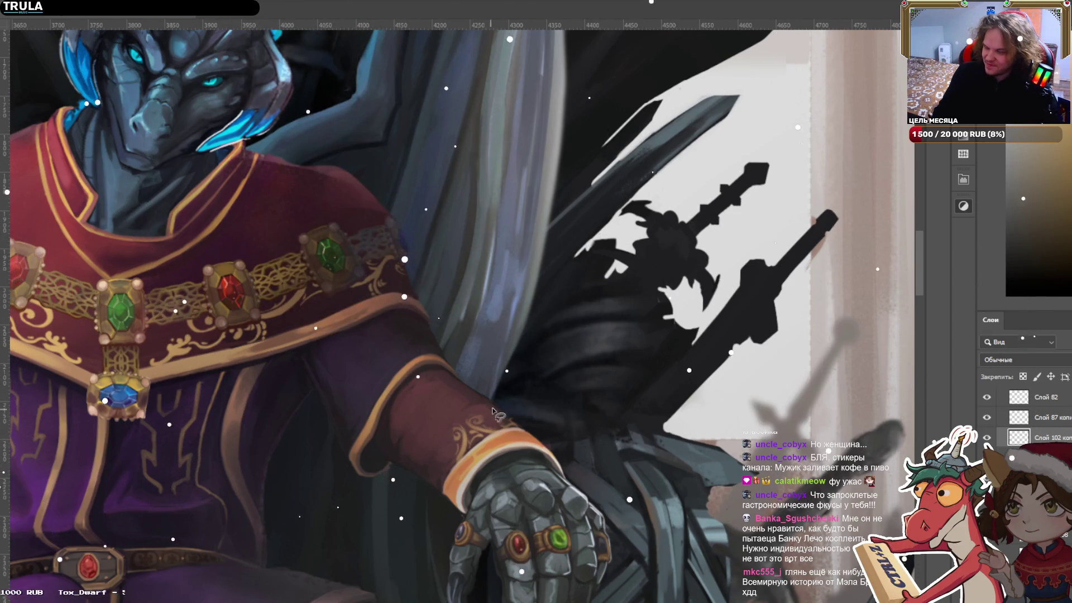
Lasso one ornament piece, shrink it onto the cuff's lower edge and rotate it clockwise.
drag(509, 418, 543, 423)
key(ctrl+t)
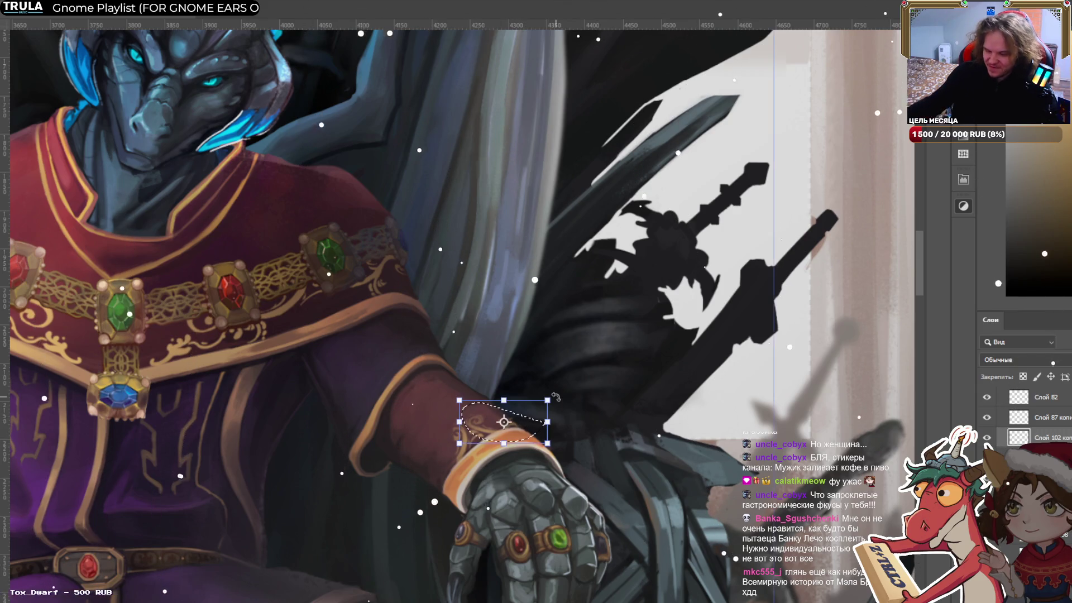
scroll(552, 402, up, 1)
drag(414, 433, 446, 428)
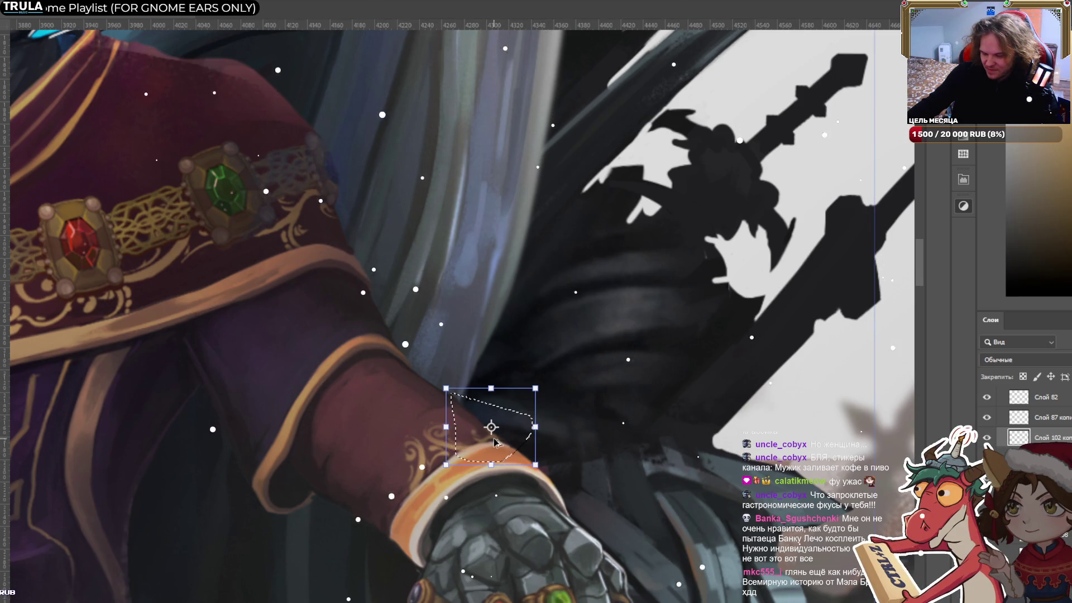
mouse_move(519, 406)
mouse_down()
mouse_move(433, 479)
mouse_move(464, 450)
mouse_up()
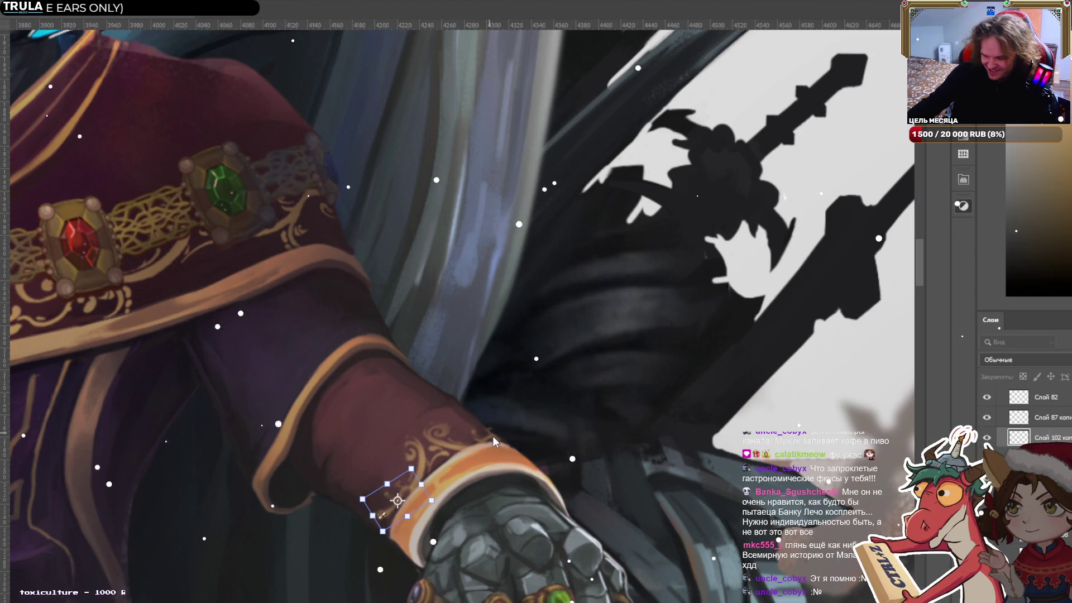
mouse_move(495, 466)
mouse_down()
mouse_move(430, 543)
mouse_move(430, 520)
mouse_move(398, 495)
mouse_up()
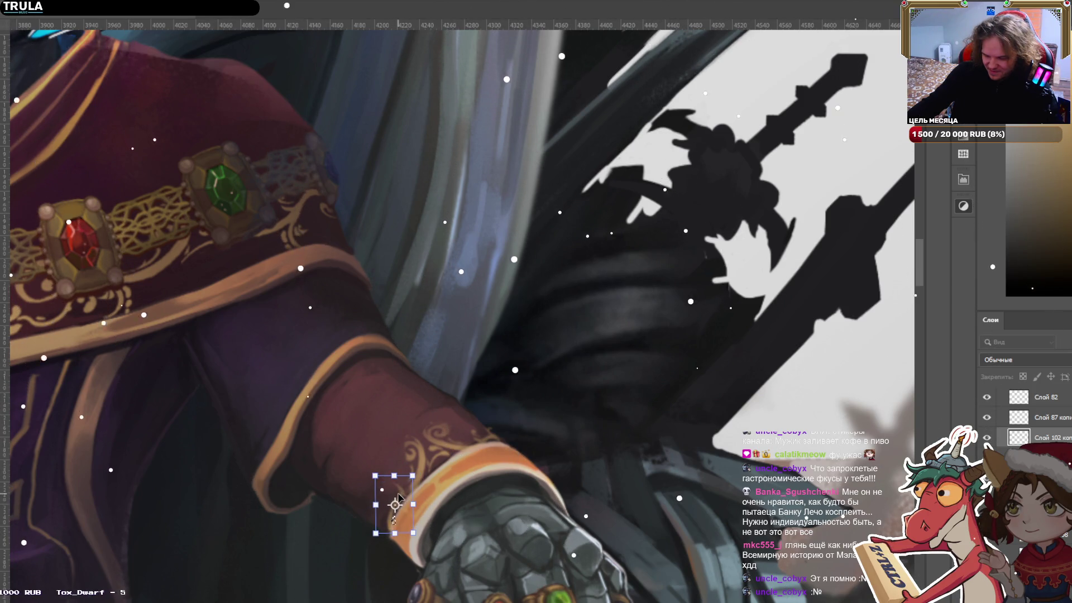
key(Return)
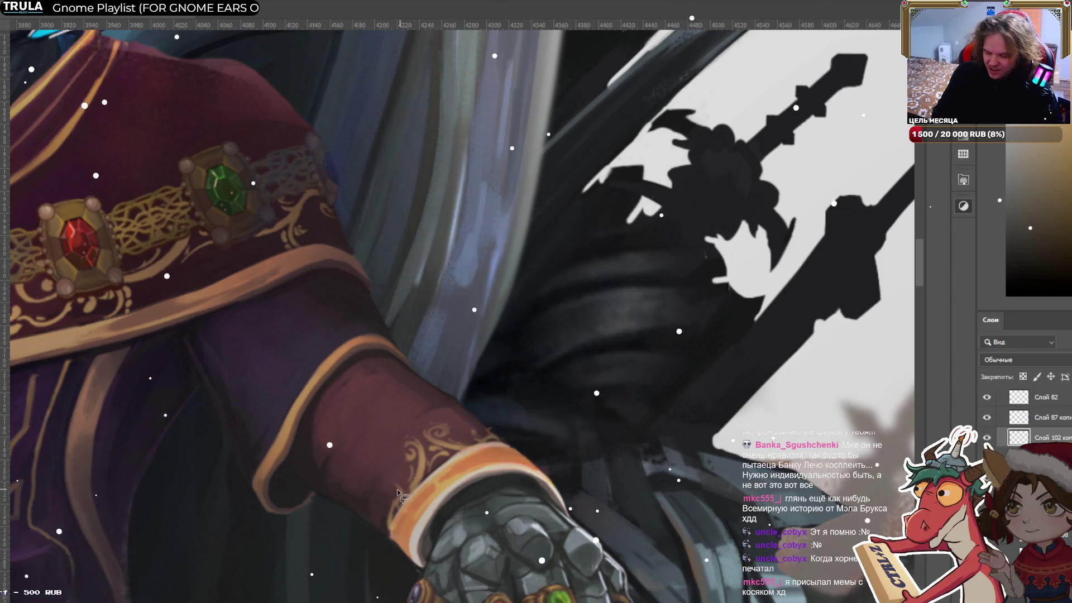
key(b)
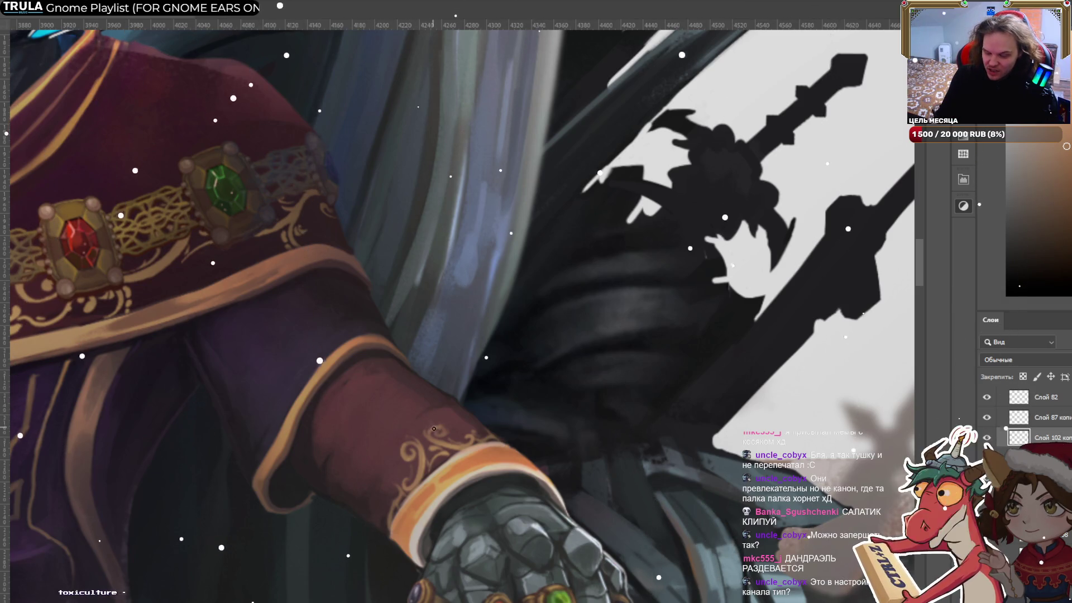
Warp the small gold curl to follow the resting cuff's lower edge, then deselect it.
mouse_move(389, 431)
mouse_down()
mouse_move(424, 445)
mouse_move(391, 433)
mouse_up()
key(ctrl+t)
scroll(383, 423, up, 1)
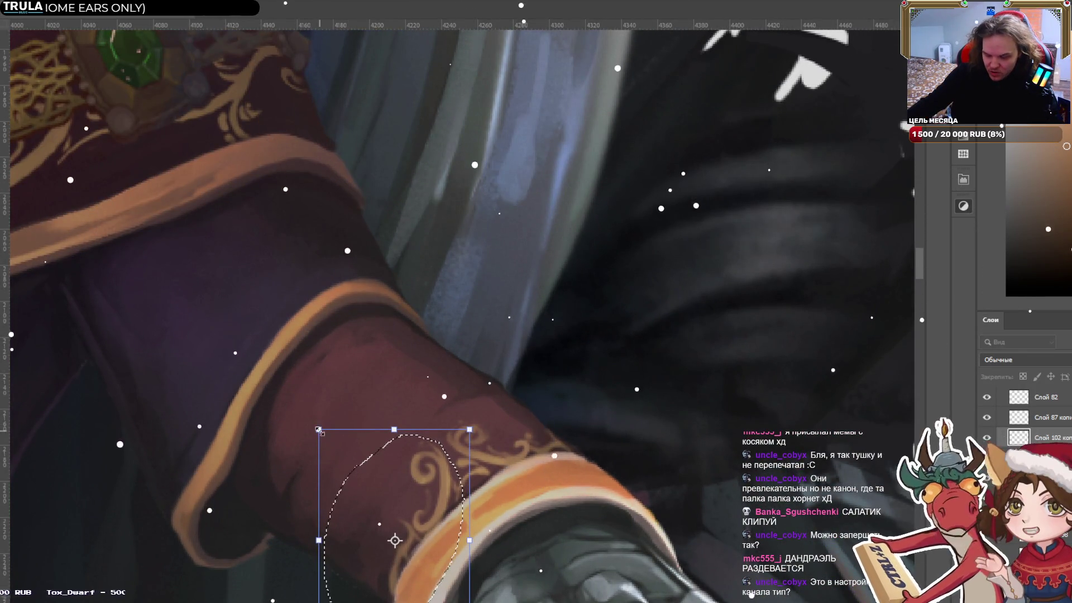
key(ctrl+t)
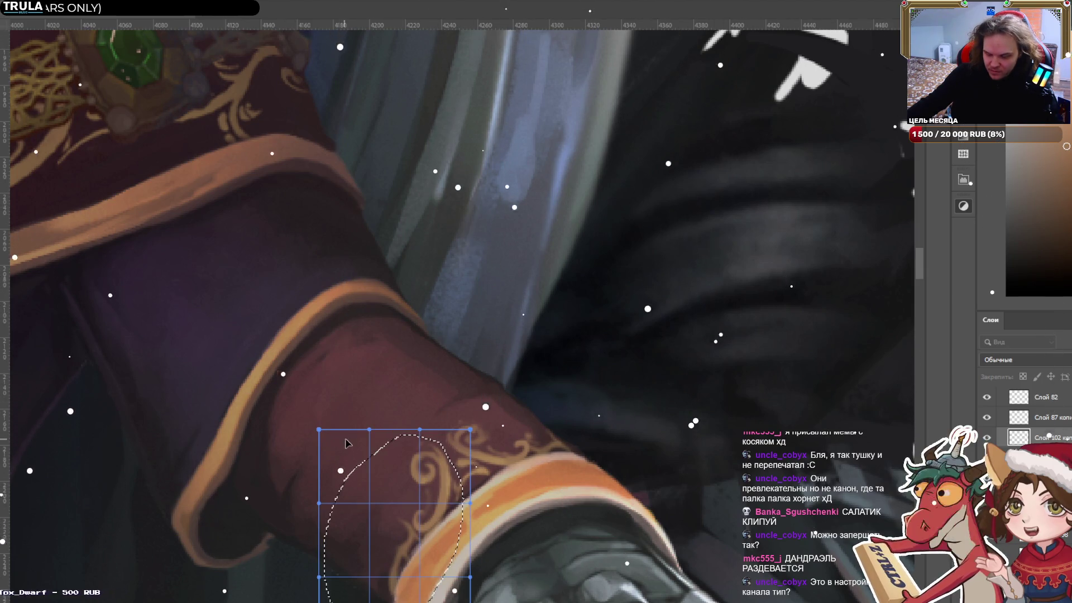
drag(345, 443, 391, 450)
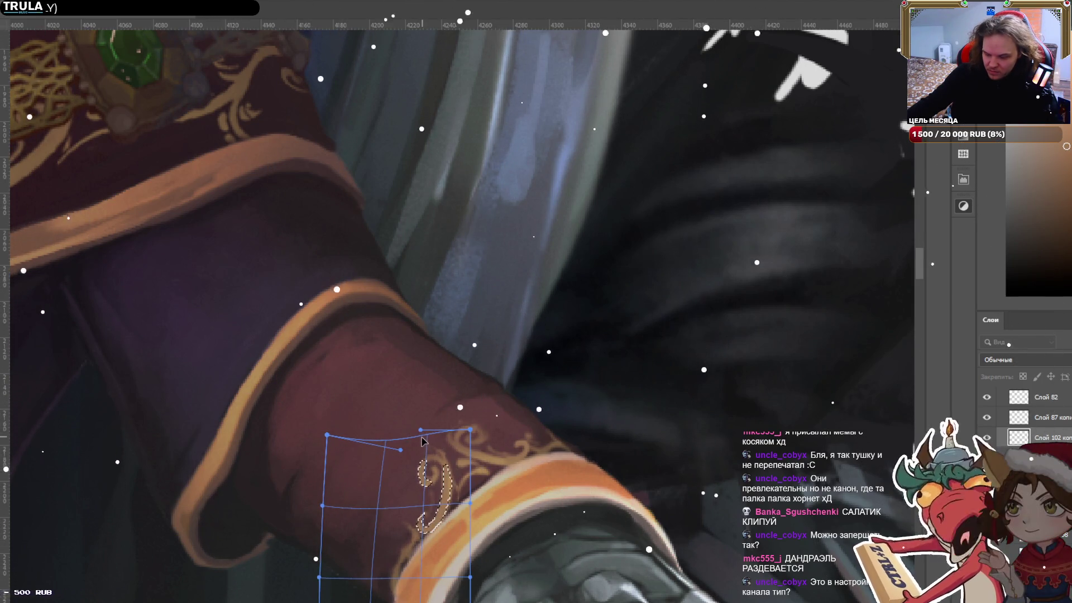
drag(444, 583, 446, 433)
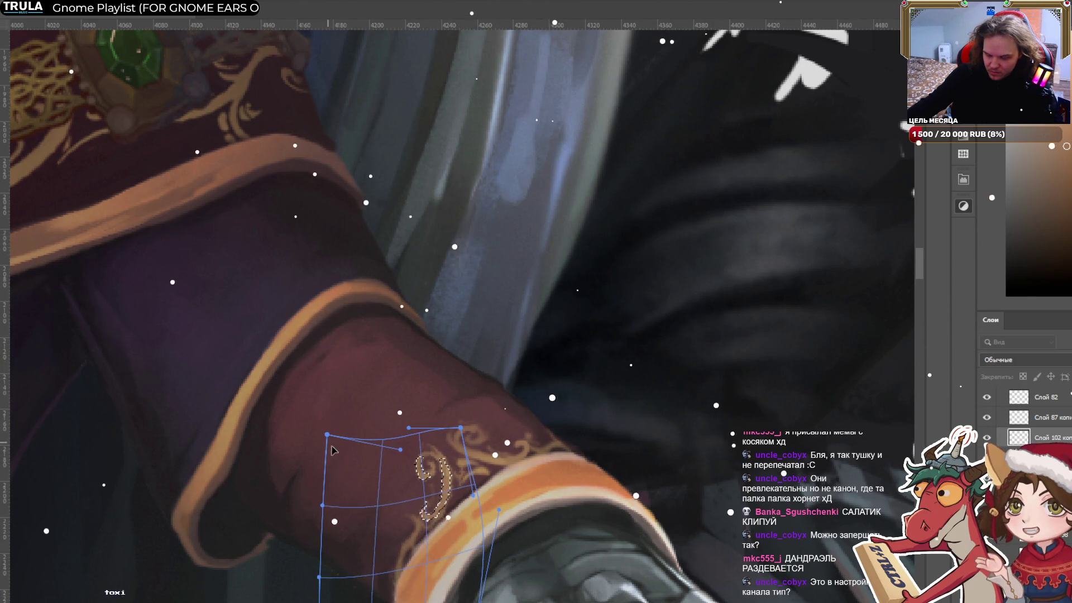
drag(331, 447, 338, 472)
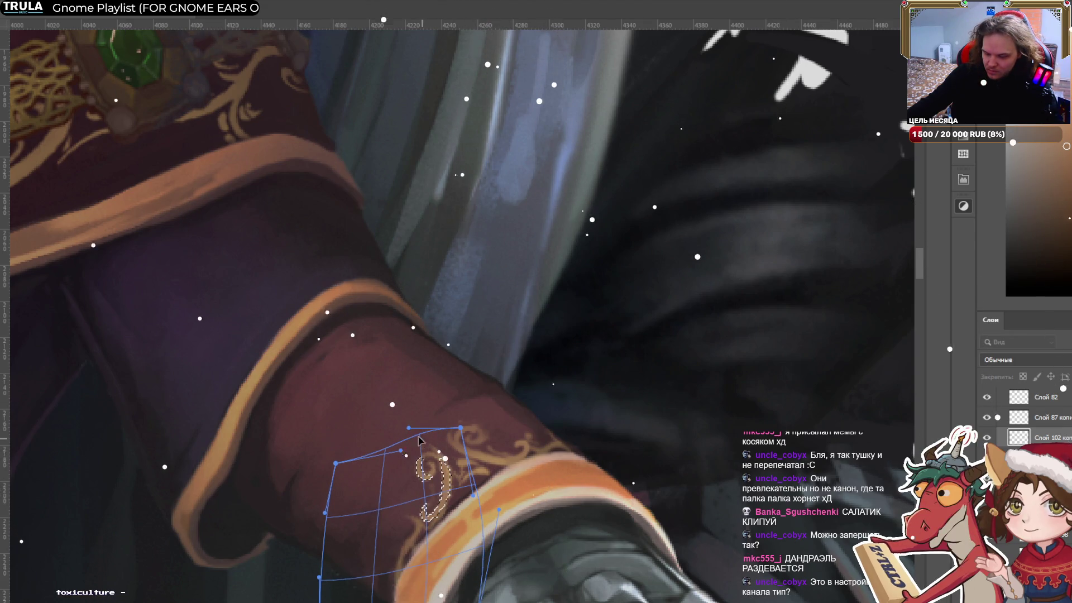
drag(420, 441, 425, 449)
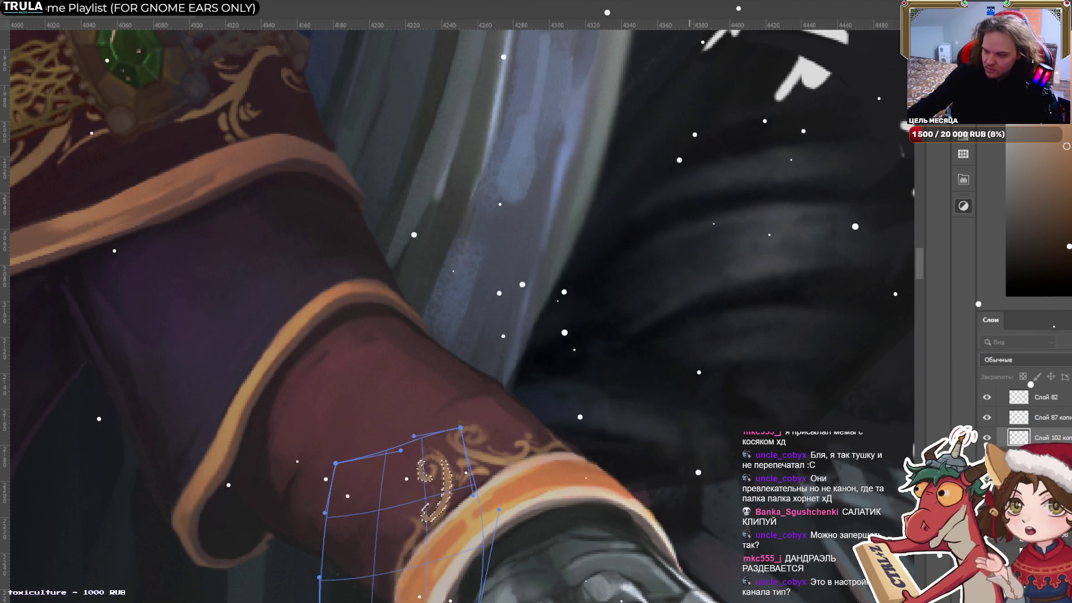
key(Return)
key(ctrl+d)
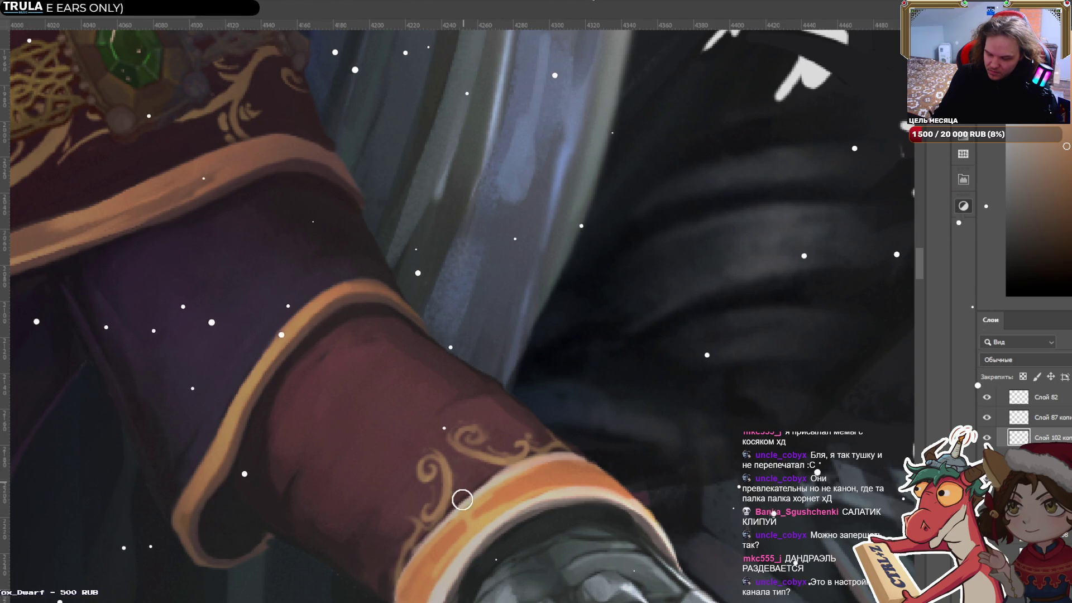
key([)
key([)
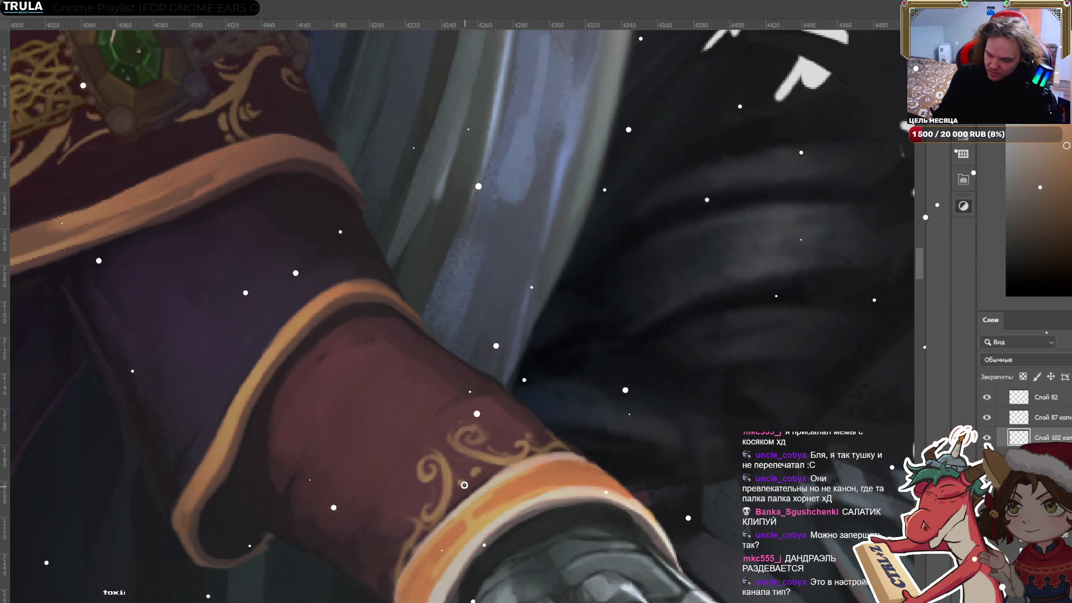
Show the black-and-white adjustment over the painting to check its values.
scroll(486, 455, down, 5)
scroll(558, 391, down, 4)
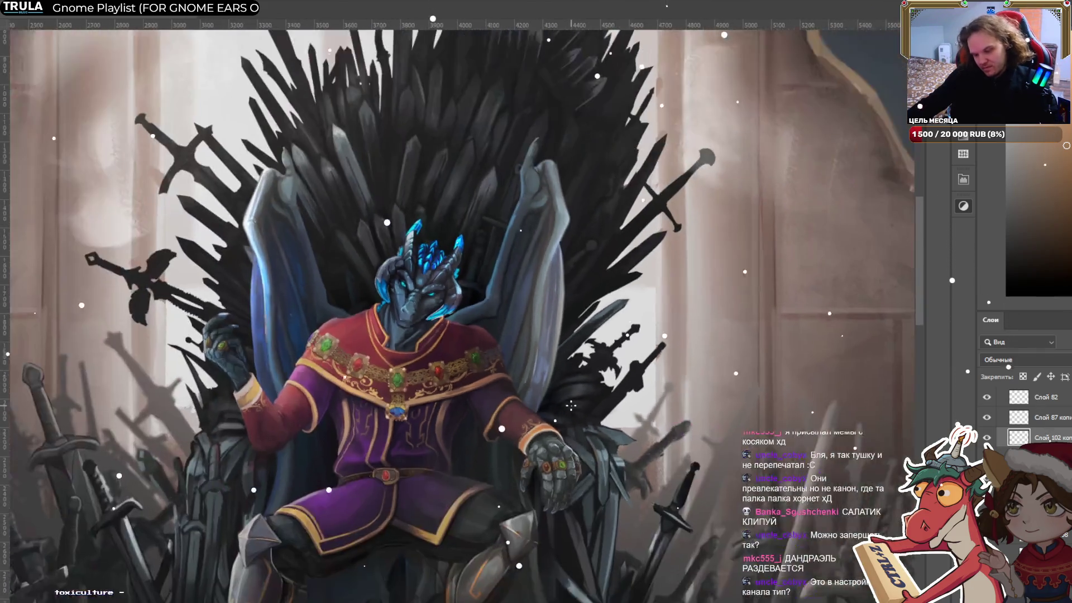
scroll(601, 347, up, 2)
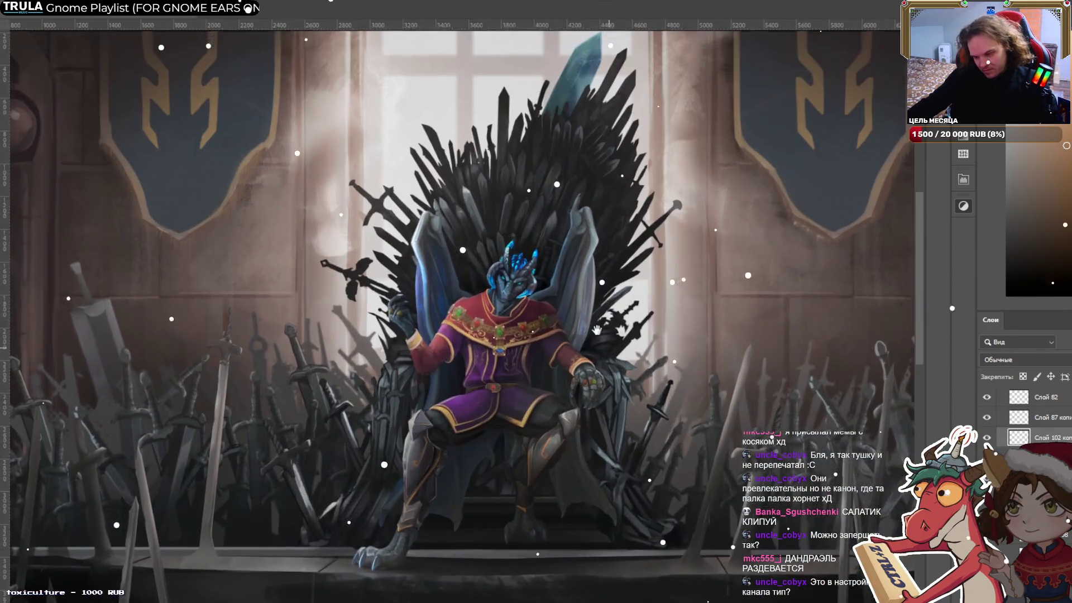
scroll(600, 347, up, 2)
scroll(1027, 419, down, 5)
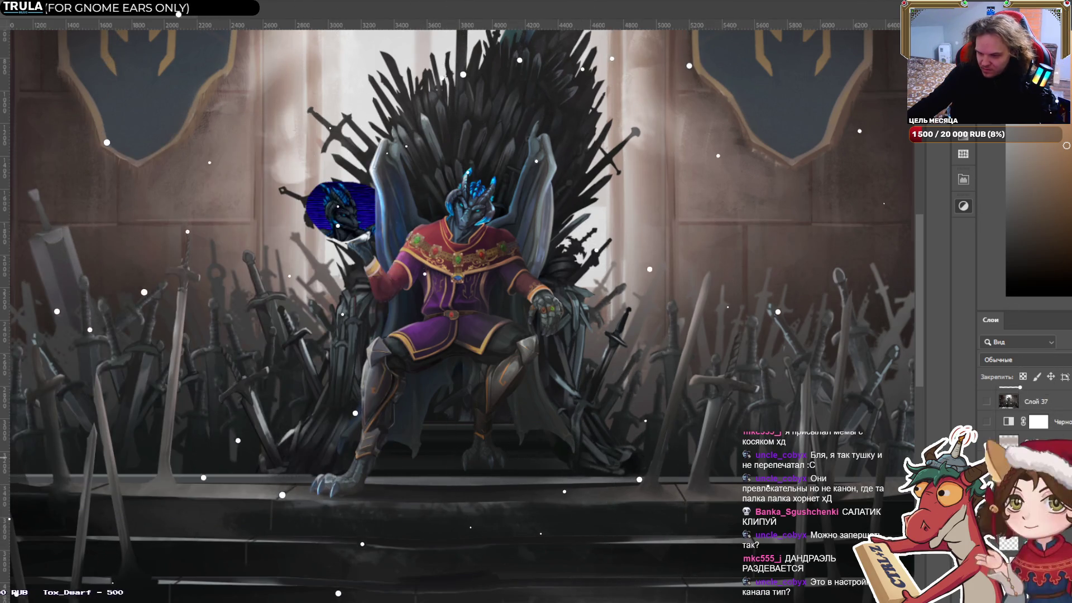
click(986, 421)
Select the dragon figure's layer and commit its pending transform.
scroll(567, 316, down, 3)
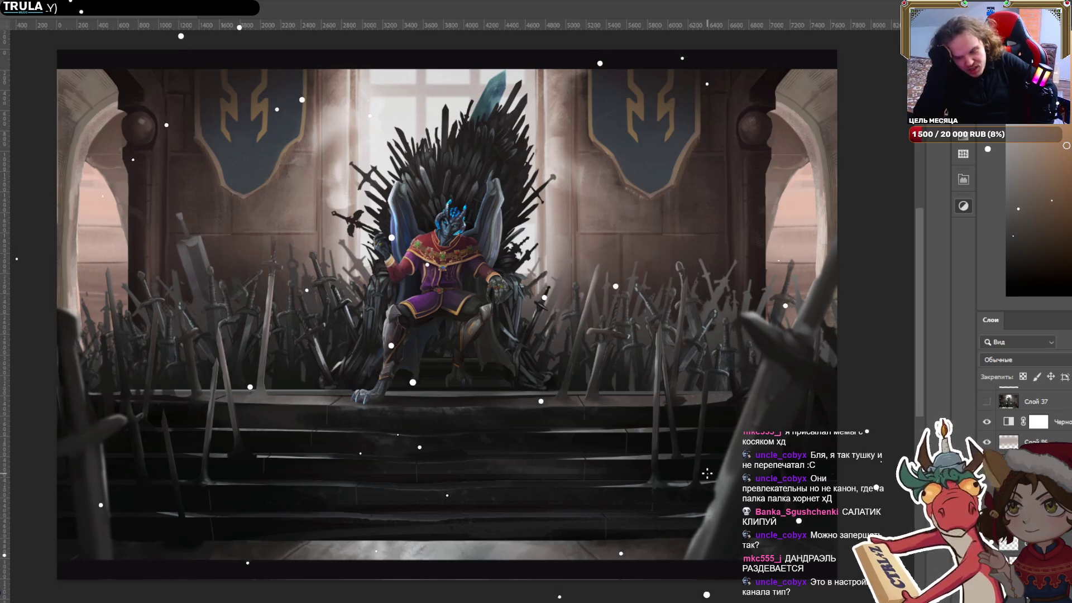
scroll(1027, 424, down, 3)
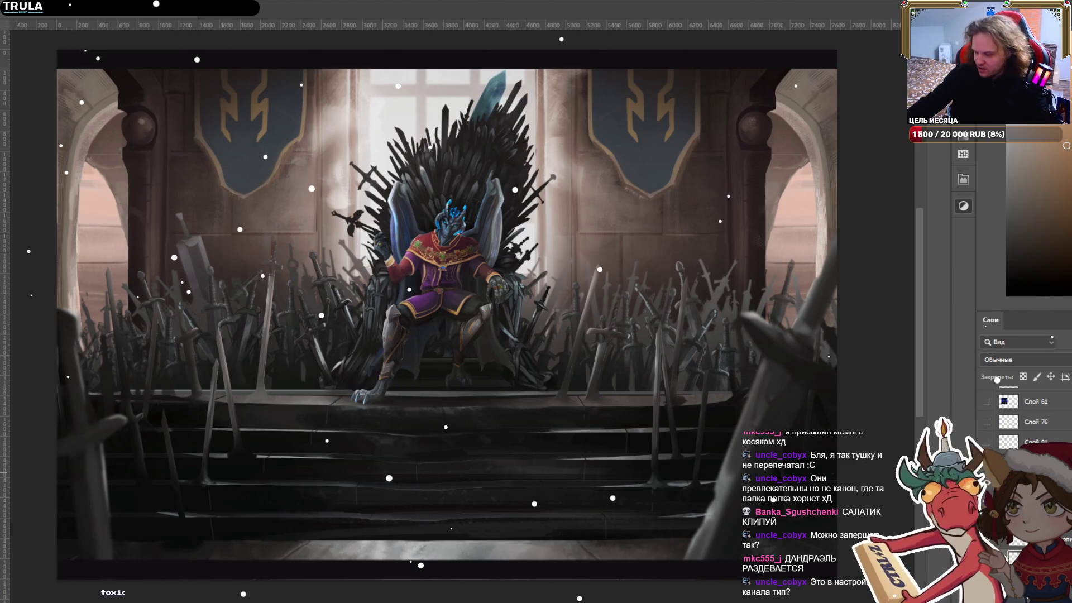
scroll(997, 391, up, 2)
scroll(642, 296, up, 2)
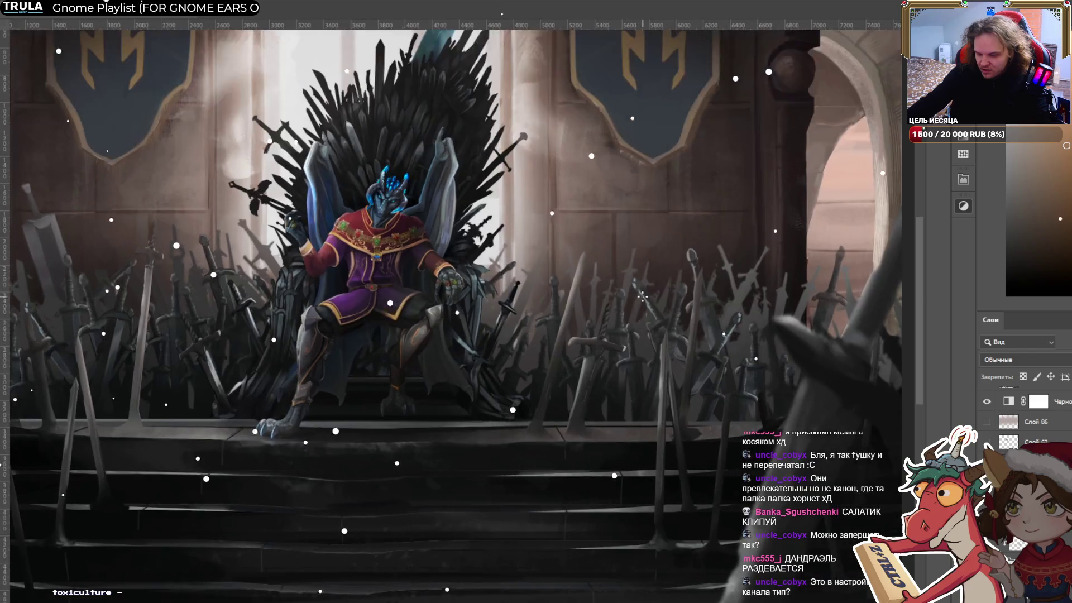
scroll(455, 315, up, 2)
click(455, 315)
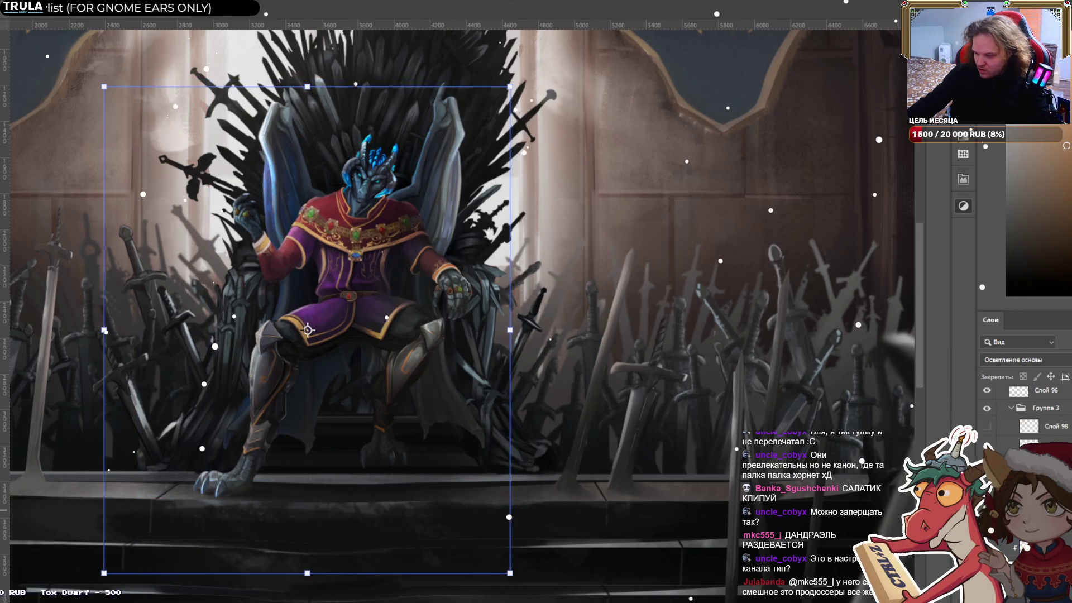
click(541, 278)
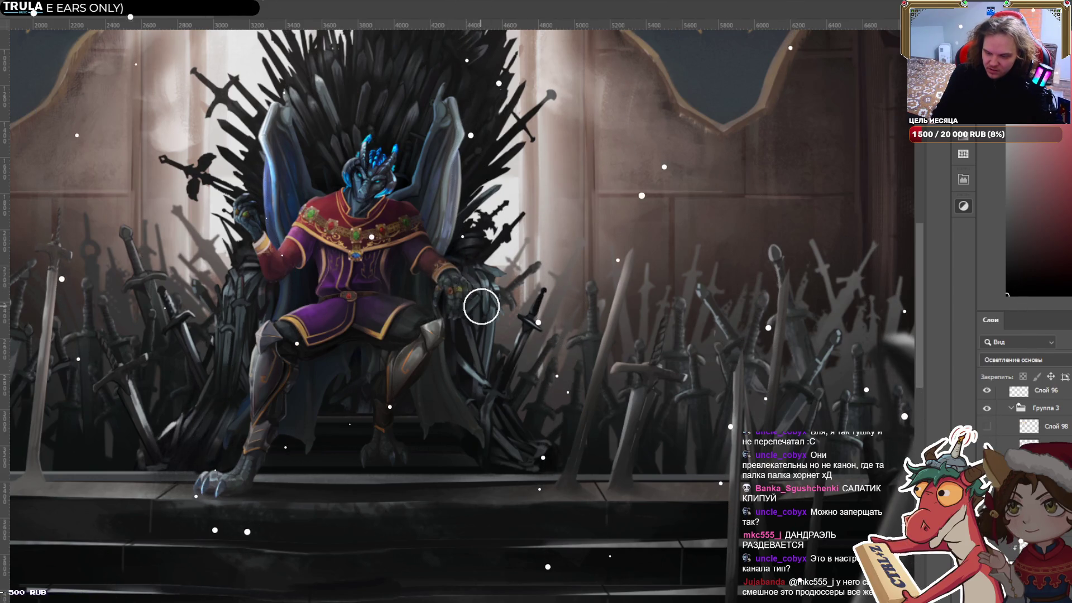
Zoom out to the whole throne painting and back in on the figure.
scroll(495, 354, down, 2)
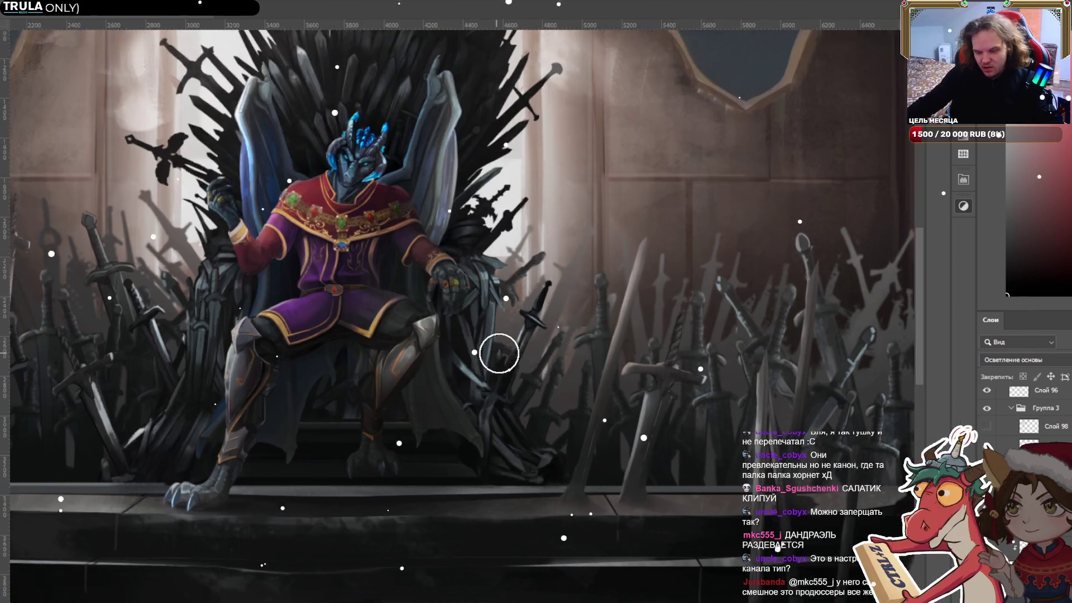
scroll(531, 279, down, 3)
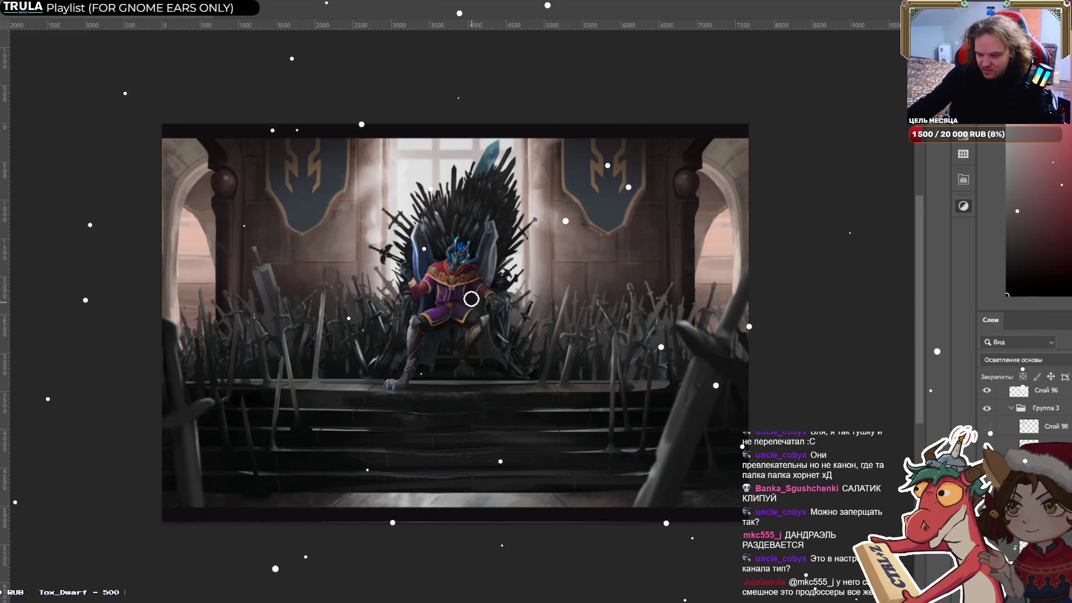
scroll(472, 313, up, 1)
scroll(385, 262, up, 3)
scroll(356, 179, up, 1)
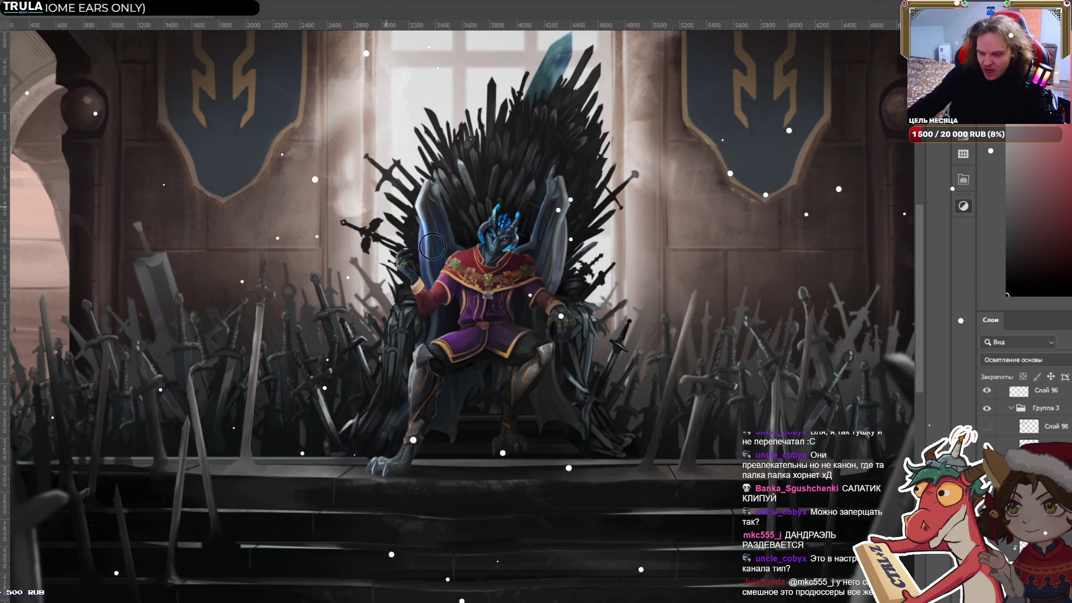
scroll(432, 247, up, 2)
Set the blending mode back to Normal.
scroll(391, 290, up, 2)
scroll(359, 338, up, 1)
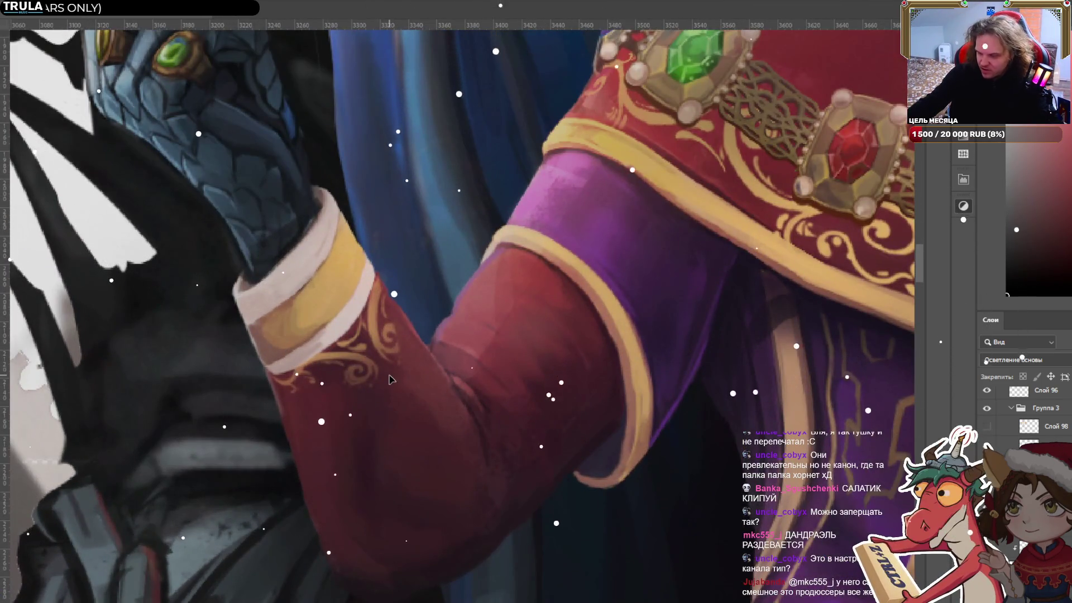
scroll(1027, 418, down, 3)
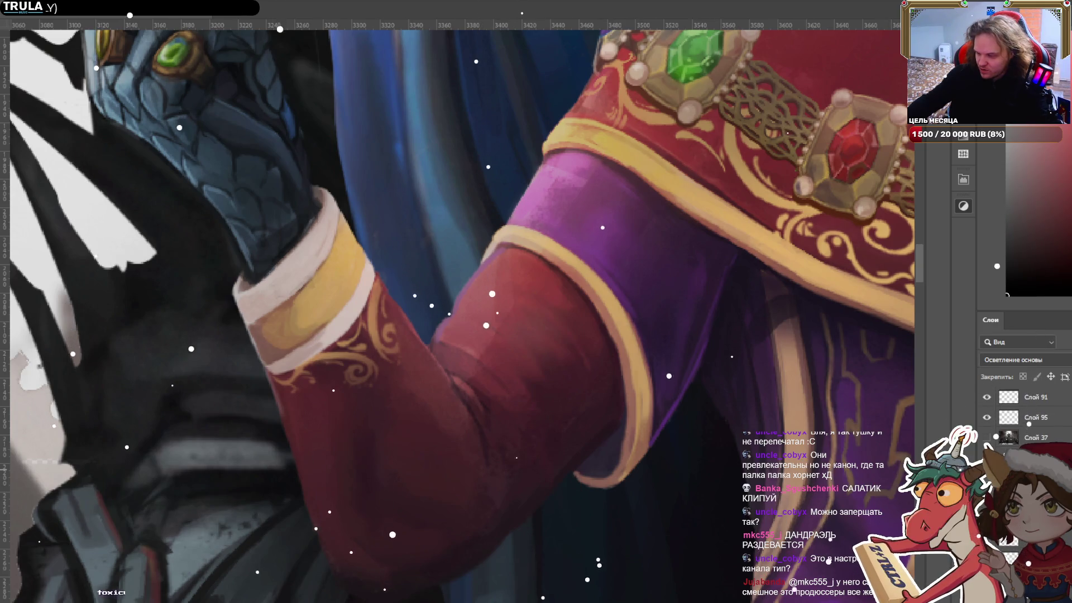
key(shift+alt+n)
key(x)
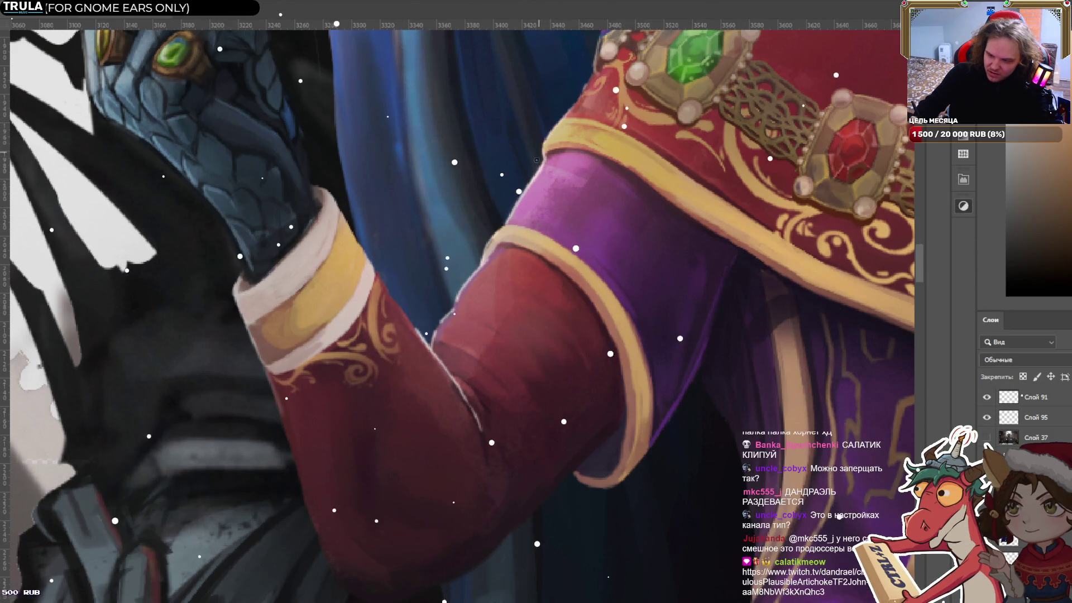
Sample the sleeve's dark red at several spots as the brush colour.
scroll(560, 122, down, 3)
scroll(552, 160, up, 2)
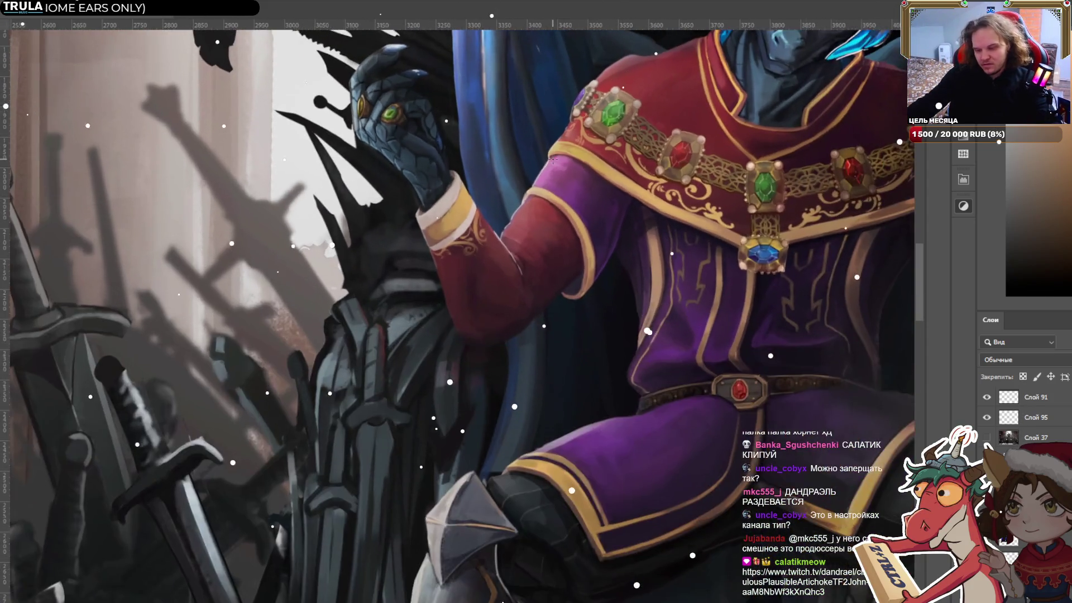
scroll(553, 159, up, 1)
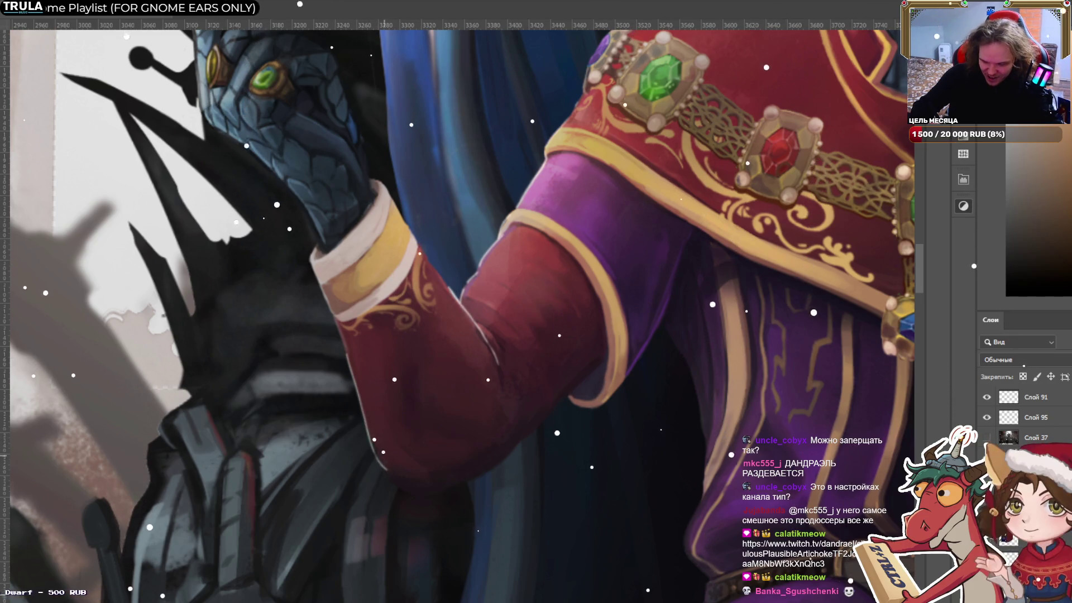
alt+click(374, 439)
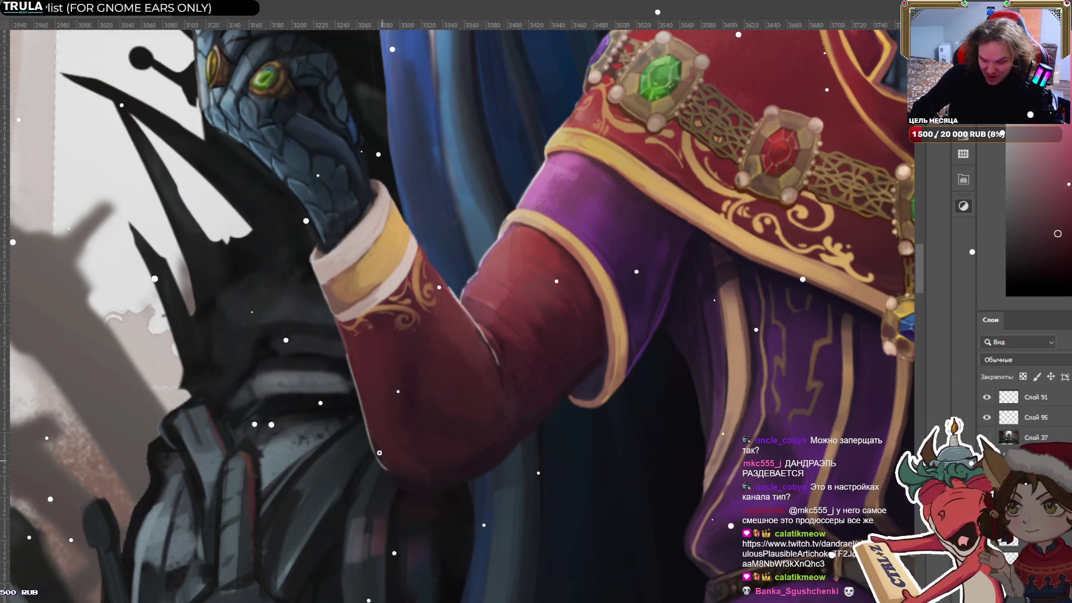
alt+click(457, 306)
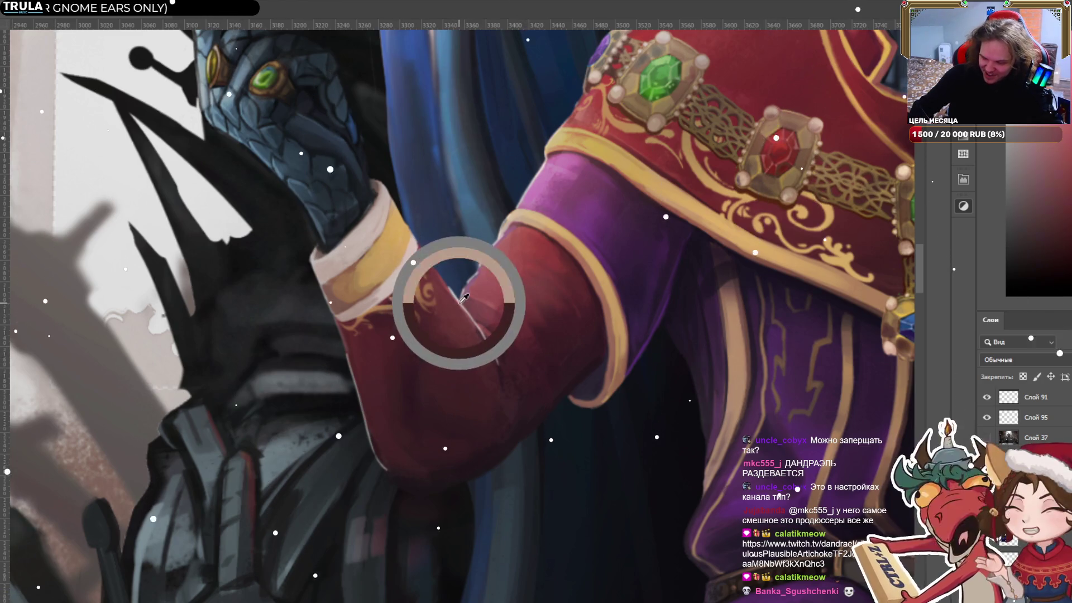
alt+click(503, 229)
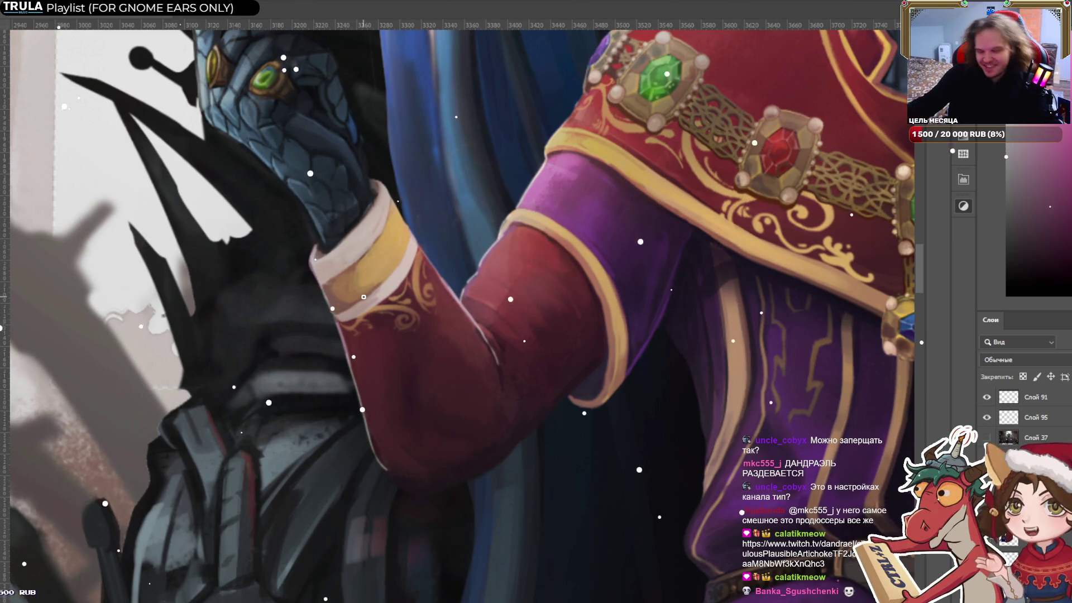
scroll(325, 299, down, 6)
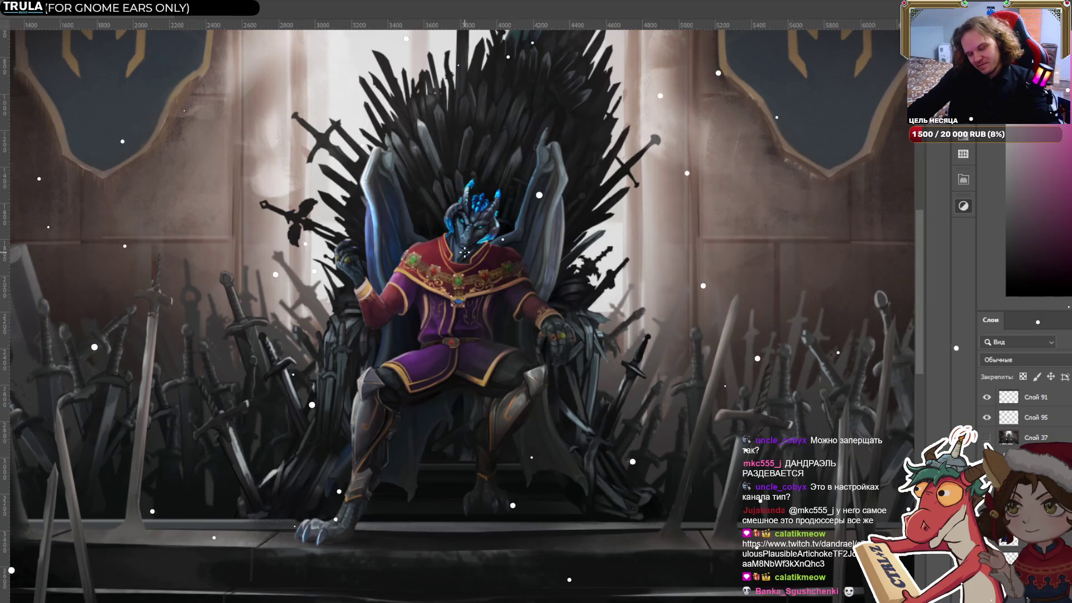
Commit the pending transform near the snake hand.
scroll(484, 245, down, 1)
scroll(385, 293, up, 3)
scroll(369, 326, up, 2)
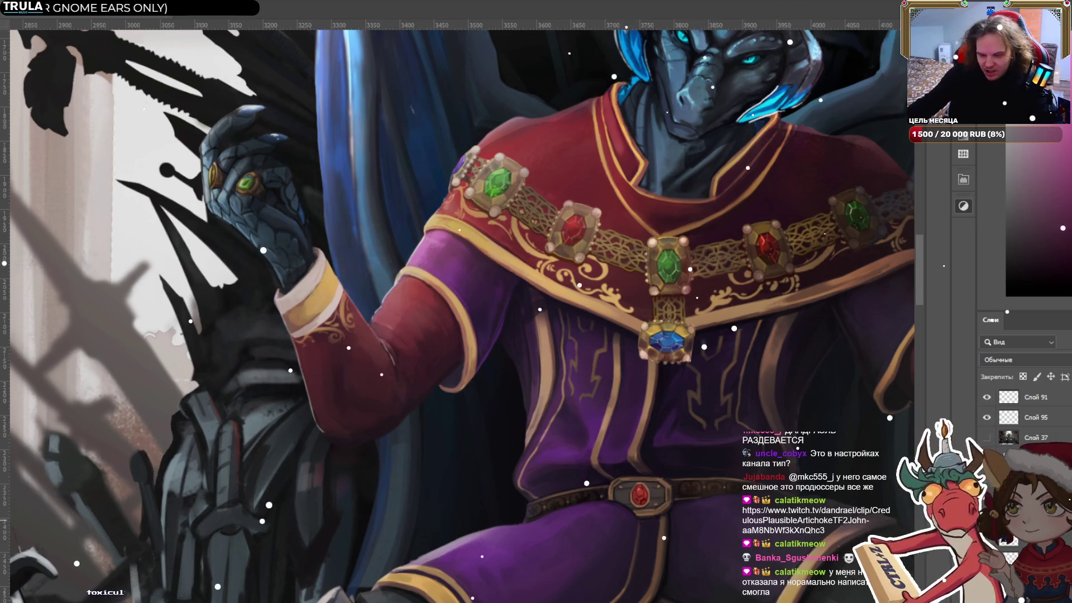
scroll(335, 223, down, 2)
scroll(301, 263, up, 5)
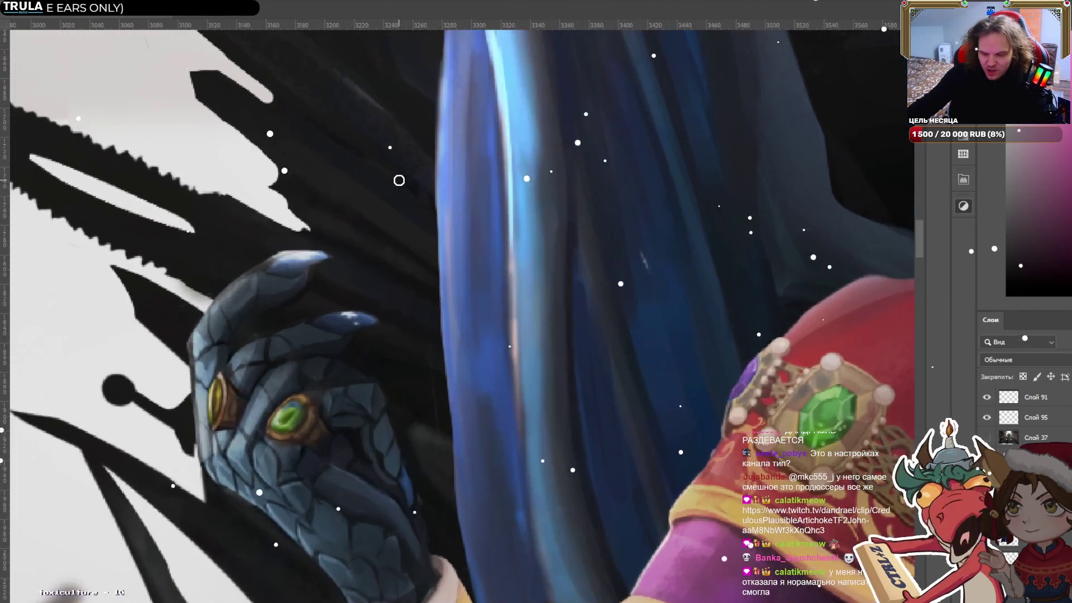
click(301, 263)
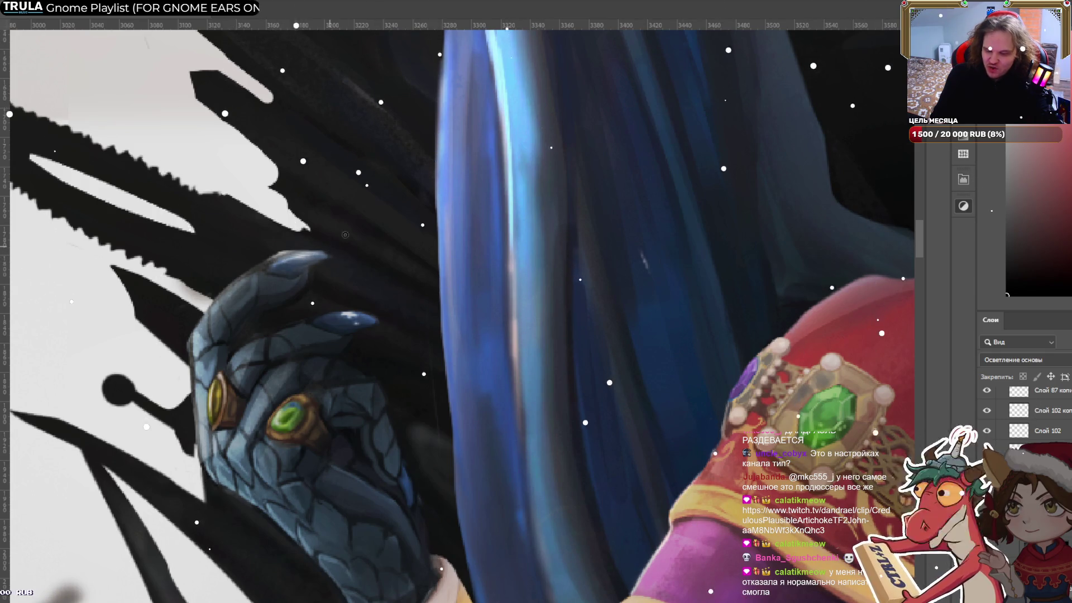
Zoom and pan to bring the dragon's chest and throne into view.
scroll(604, 197, up, 1)
scroll(604, 196, down, 5)
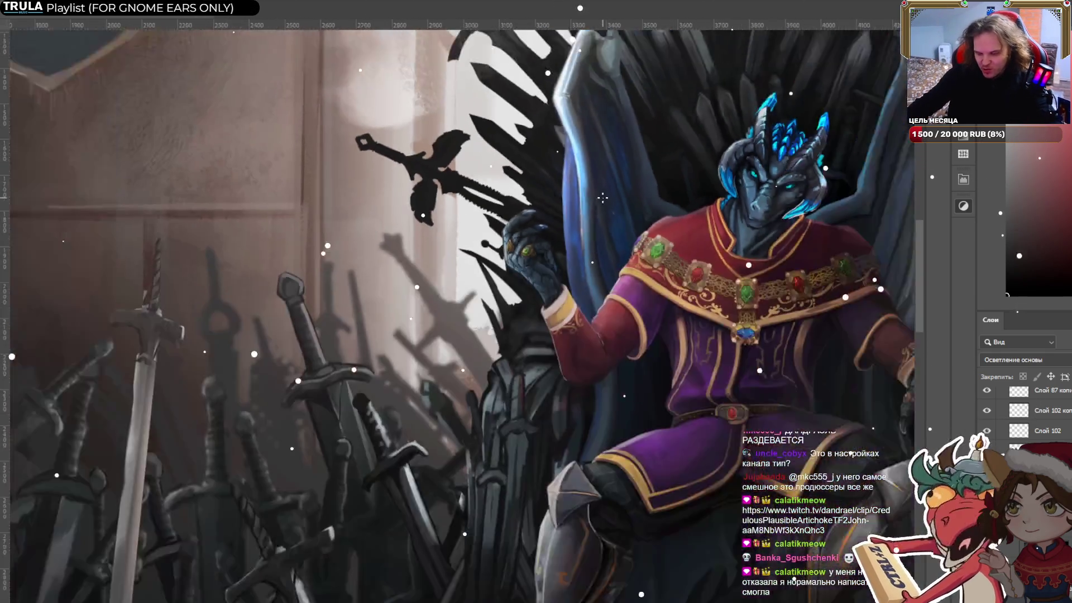
scroll(565, 218, down, 1)
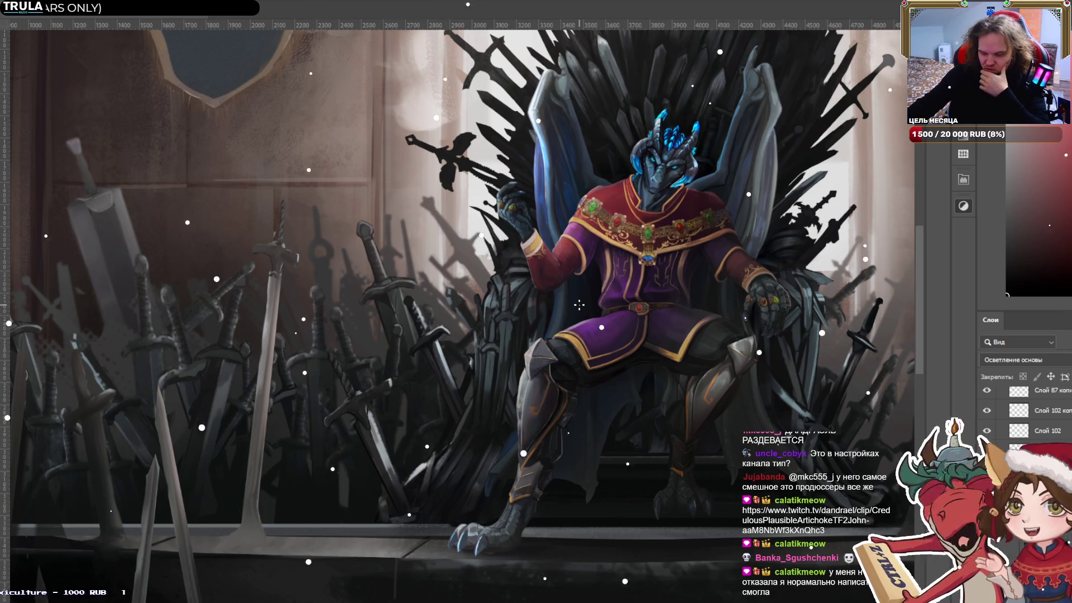
scroll(578, 304, down, 2)
scroll(582, 314, up, 1)
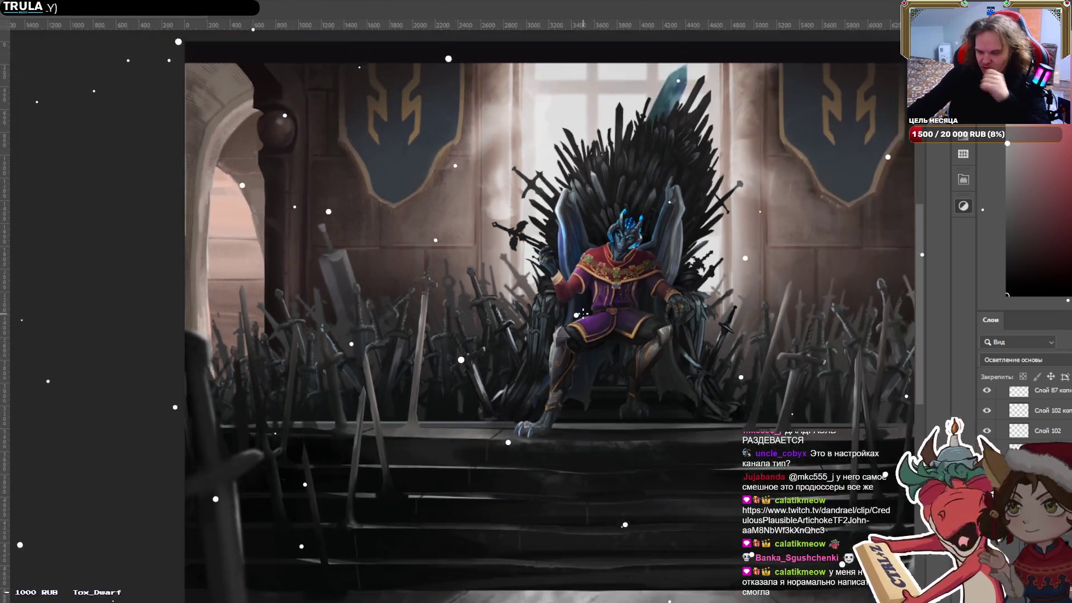
scroll(575, 307, up, 1)
scroll(569, 302, up, 1)
drag(569, 302, 485, 292)
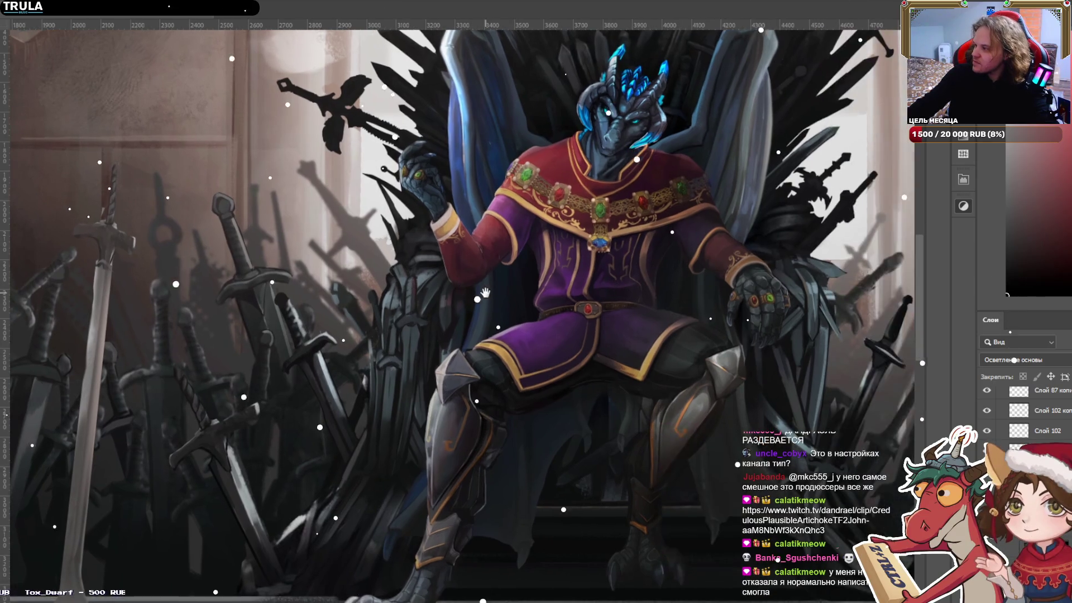
scroll(485, 293, down, 1)
scroll(490, 250, down, 1)
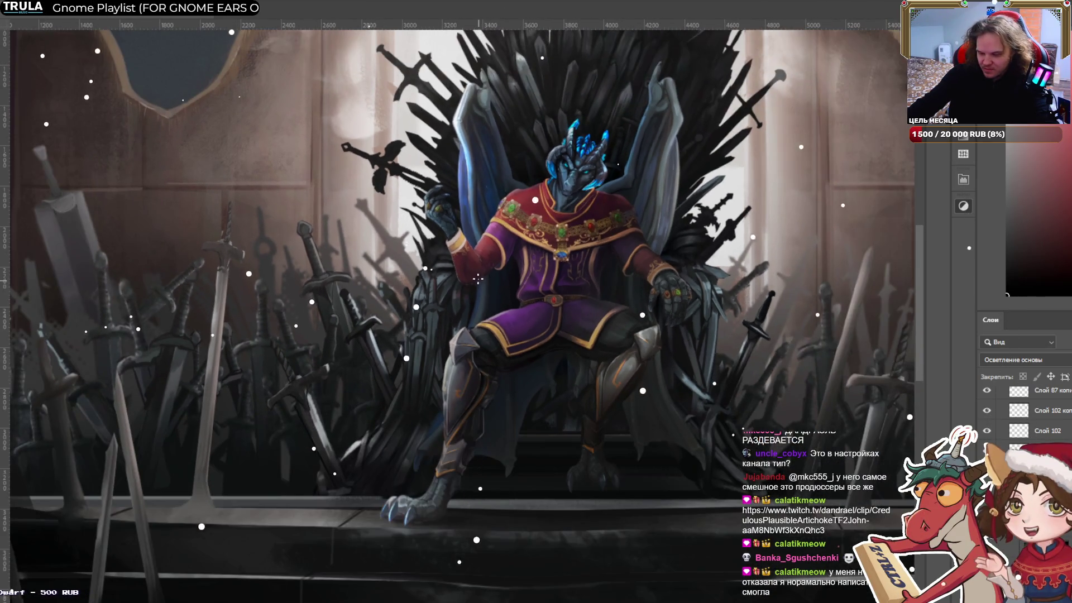
scroll(491, 249, up, 1)
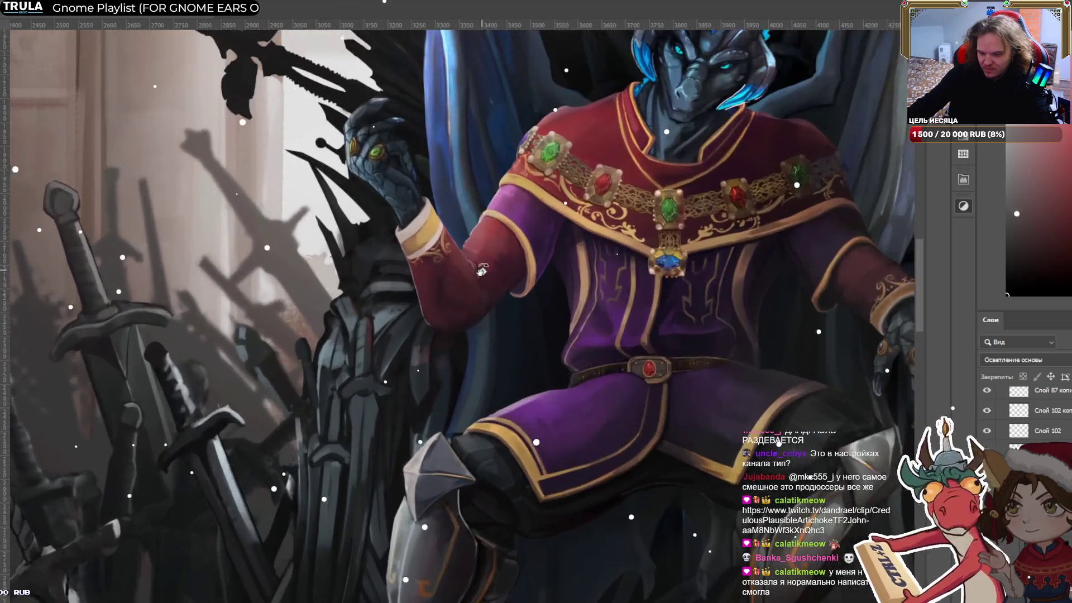
scroll(497, 258, up, 1)
scroll(503, 268, up, 1)
scroll(503, 271, up, 2)
scroll(462, 354, up, 1)
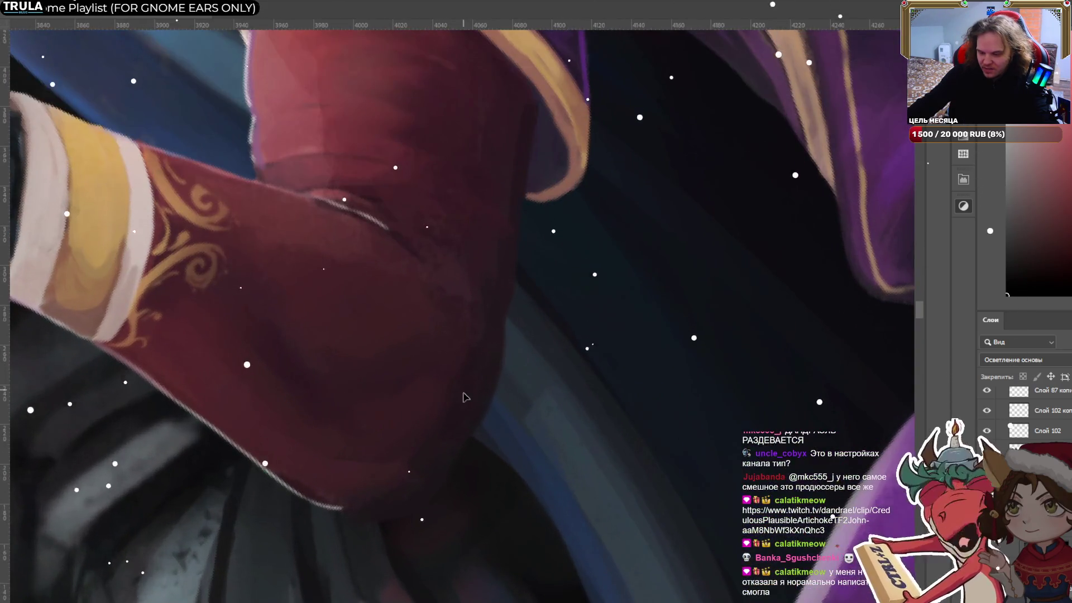
Sample the darker sleeve red and make the brush smaller.
alt+click(418, 357)
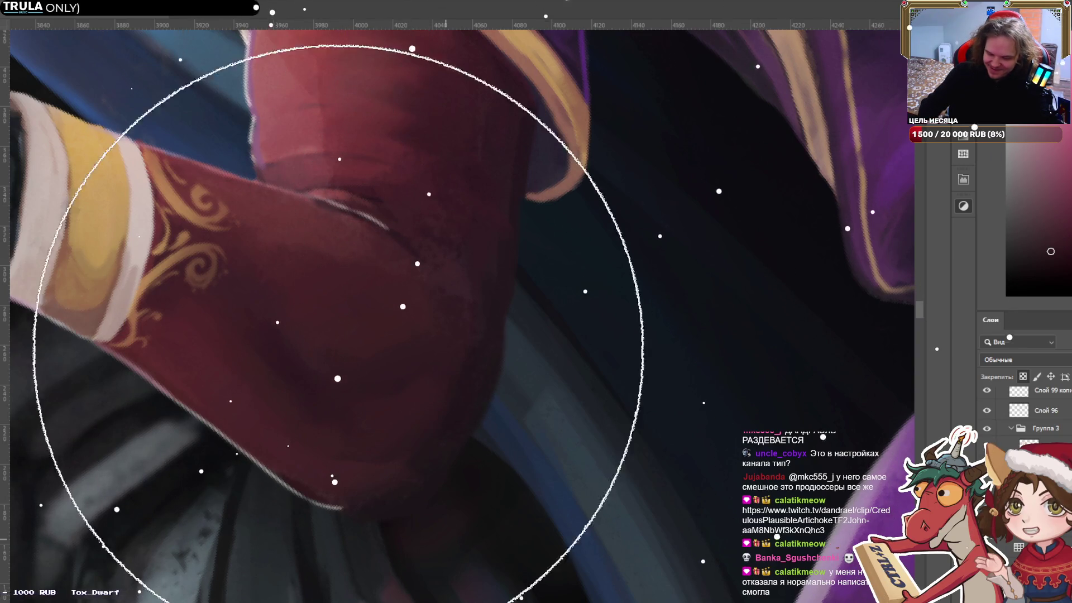
key(bracketleft)
key(bracketleft)
key(bracketleft)
key(bracketleft)
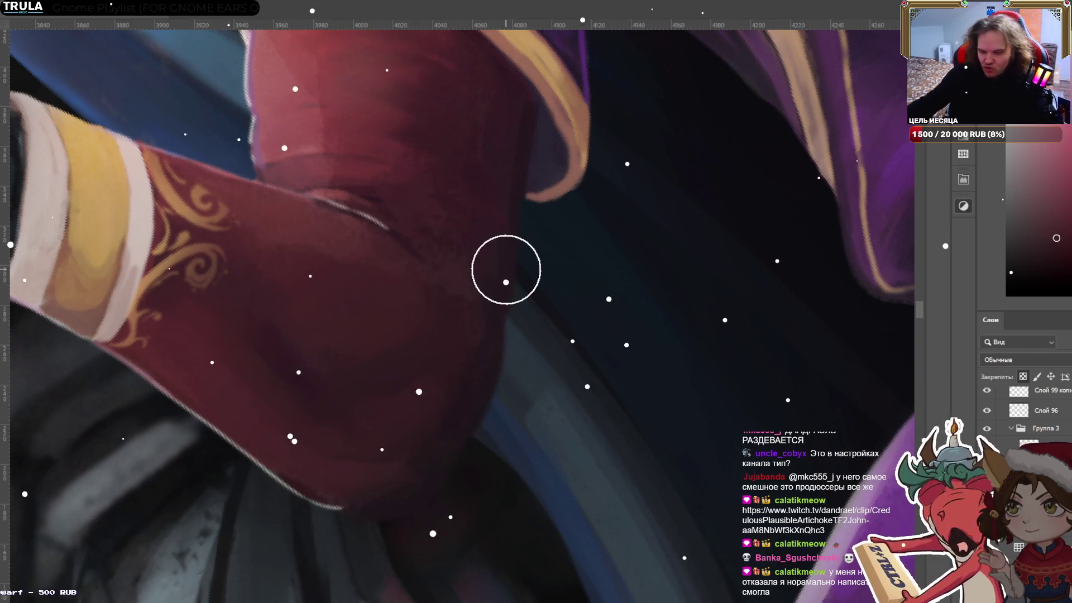
scroll(505, 269, down, 2)
scroll(492, 258, down, 1)
scroll(483, 262, down, 3)
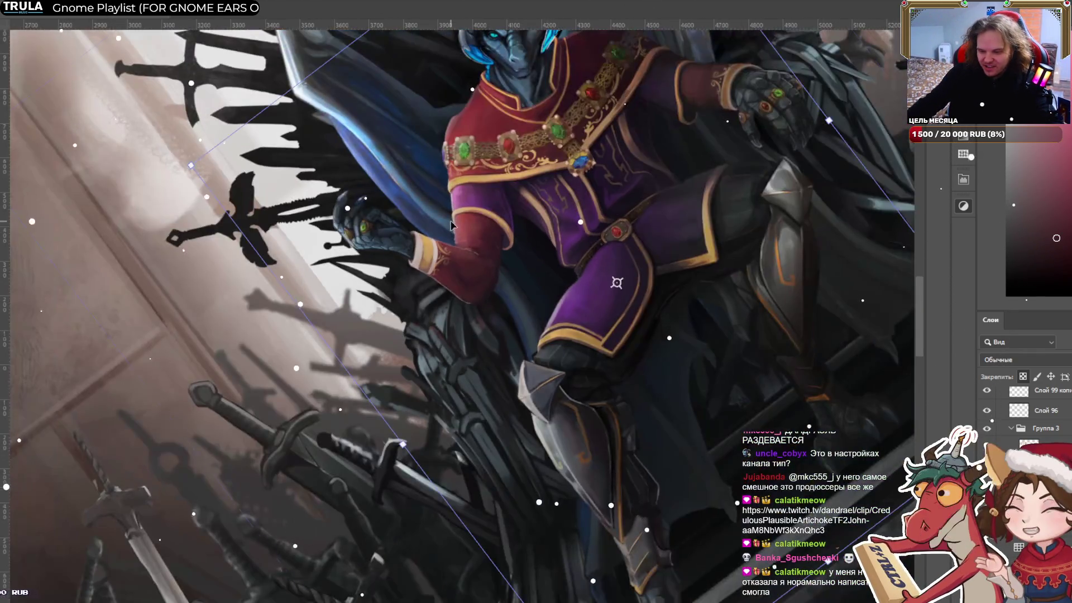
Free-transform the light-ray layer while inspecting the sleeve and jewelled collar.
key(ctrl+t)
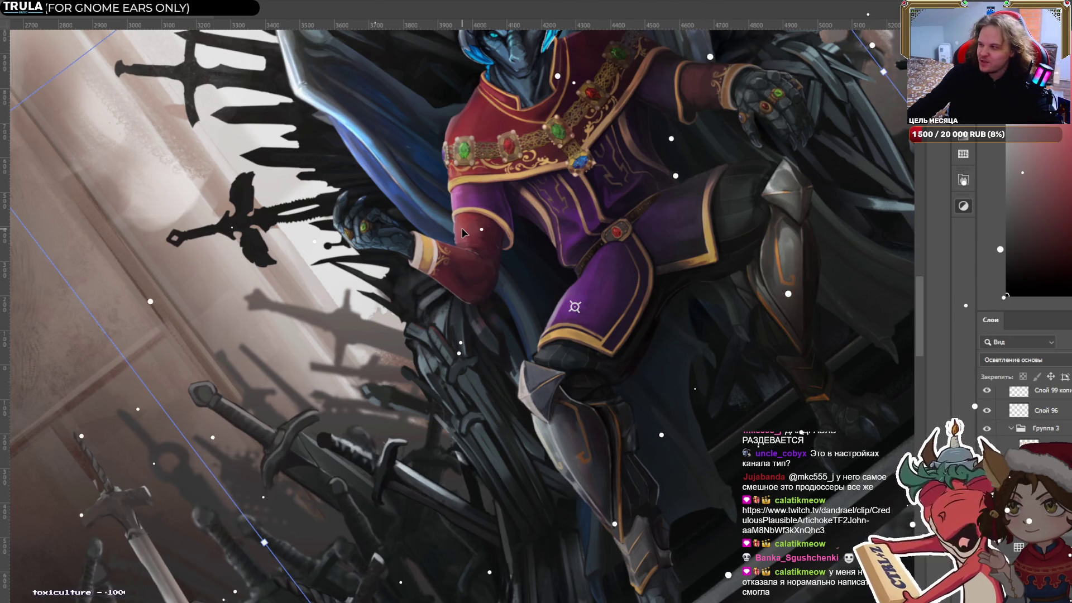
scroll(461, 228, up, 2)
scroll(462, 201, up, 2)
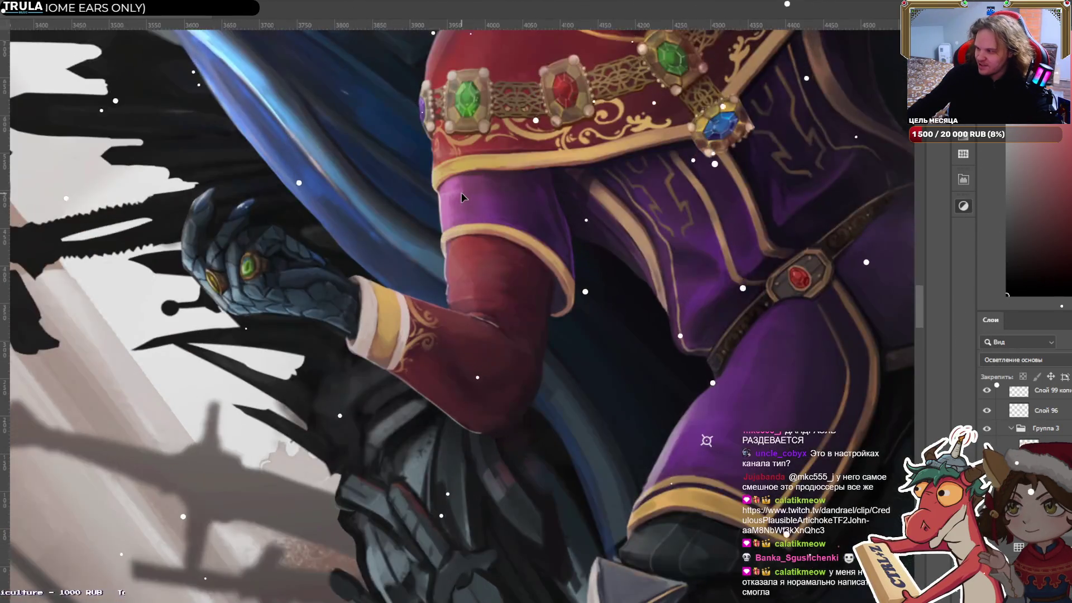
scroll(465, 212, up, 2)
scroll(468, 223, up, 2)
scroll(472, 239, up, 2)
scroll(472, 238, down, 5)
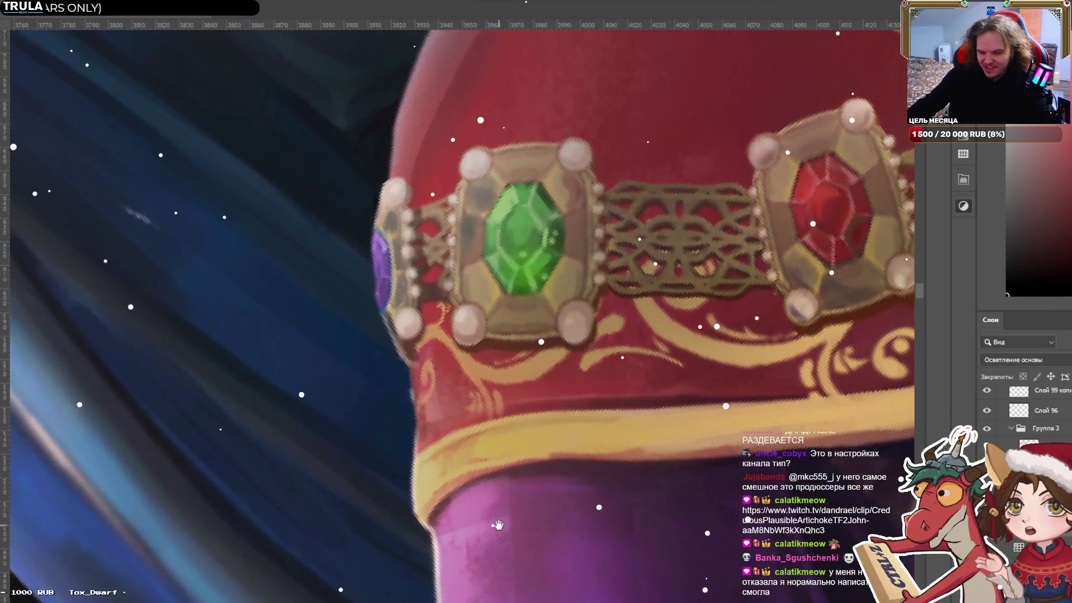
drag(461, 176, 427, 435)
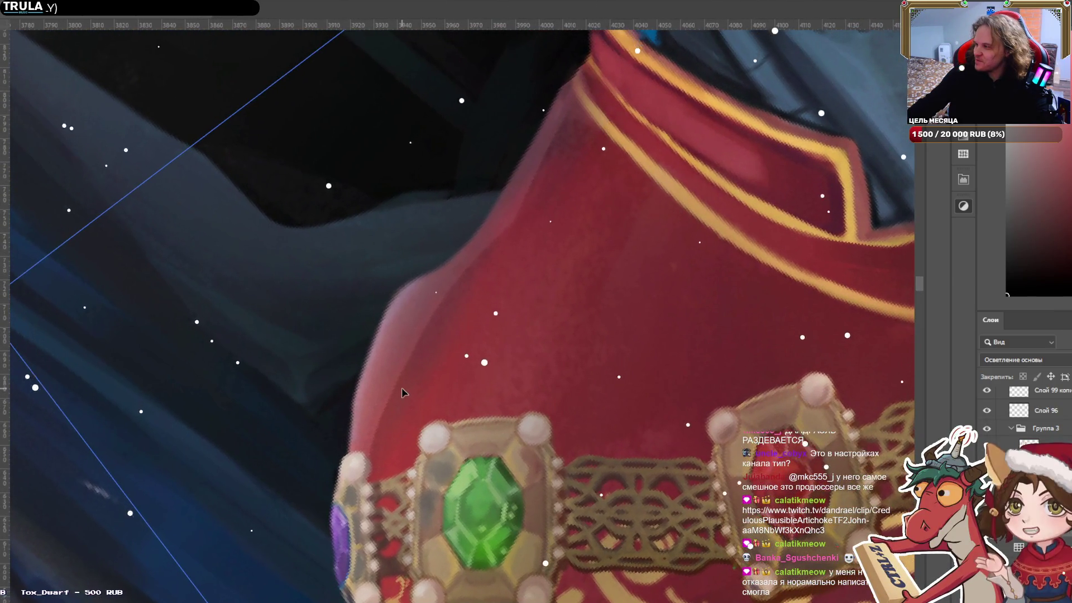
scroll(395, 307, down, 2)
scroll(441, 302, down, 2)
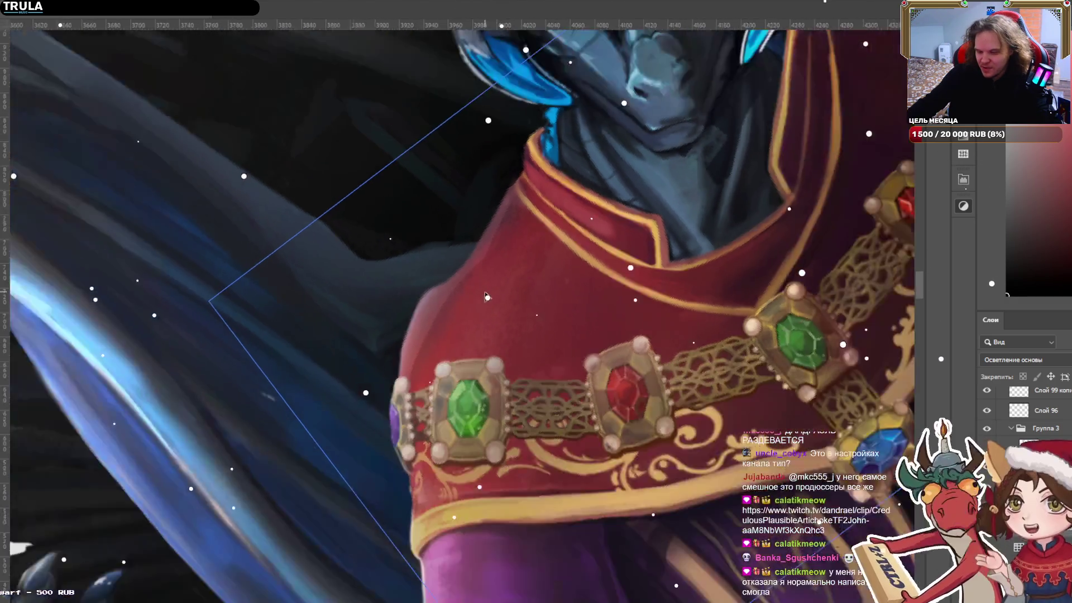
scroll(486, 296, down, 2)
scroll(485, 296, down, 2)
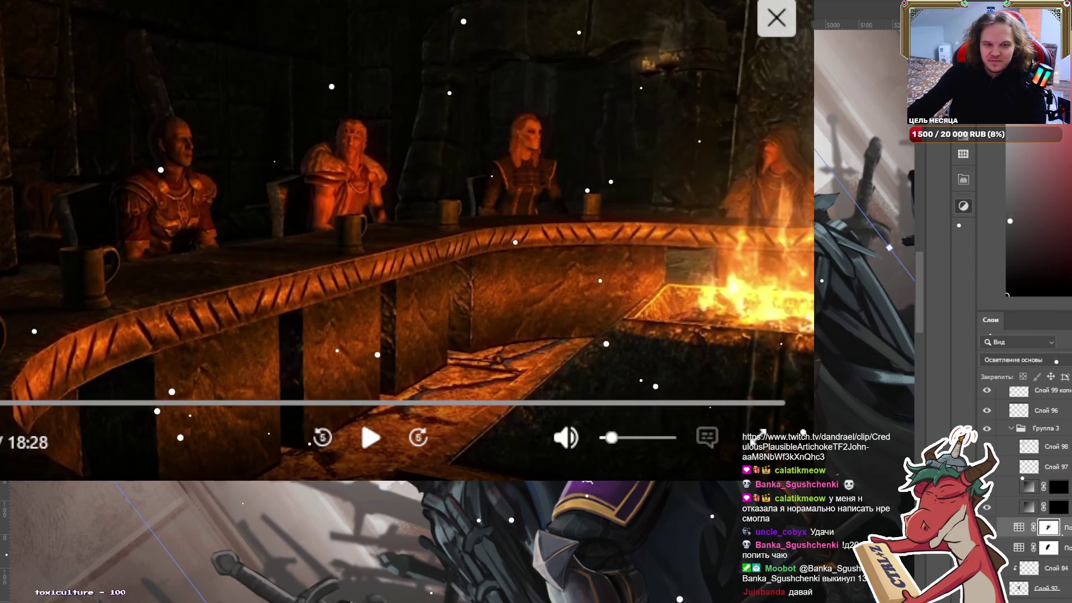
drag(612, 438, 642, 438)
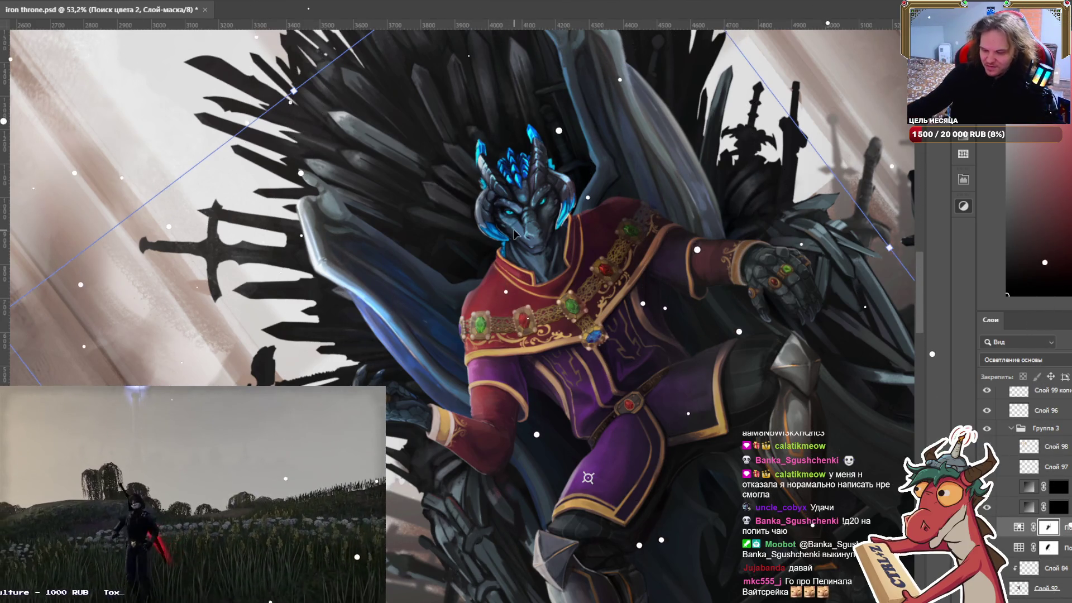
scroll(509, 252, down, 5)
mouse_move(510, 251)
mouse_down()
mouse_move(500, 302)
mouse_move(541, 317)
mouse_up()
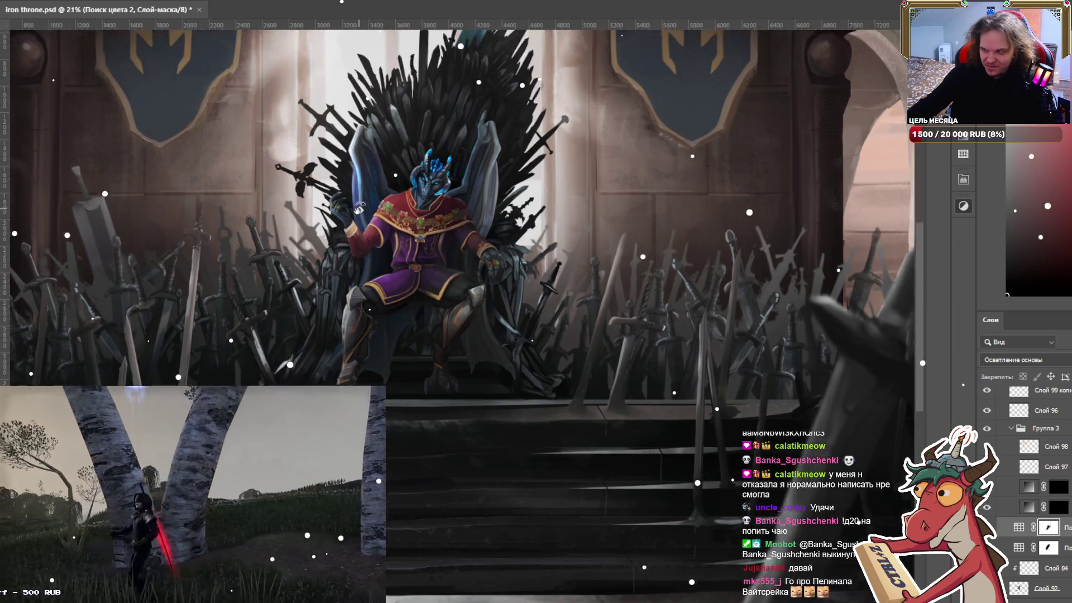
scroll(359, 218, up, 5)
scroll(411, 221, down, 4)
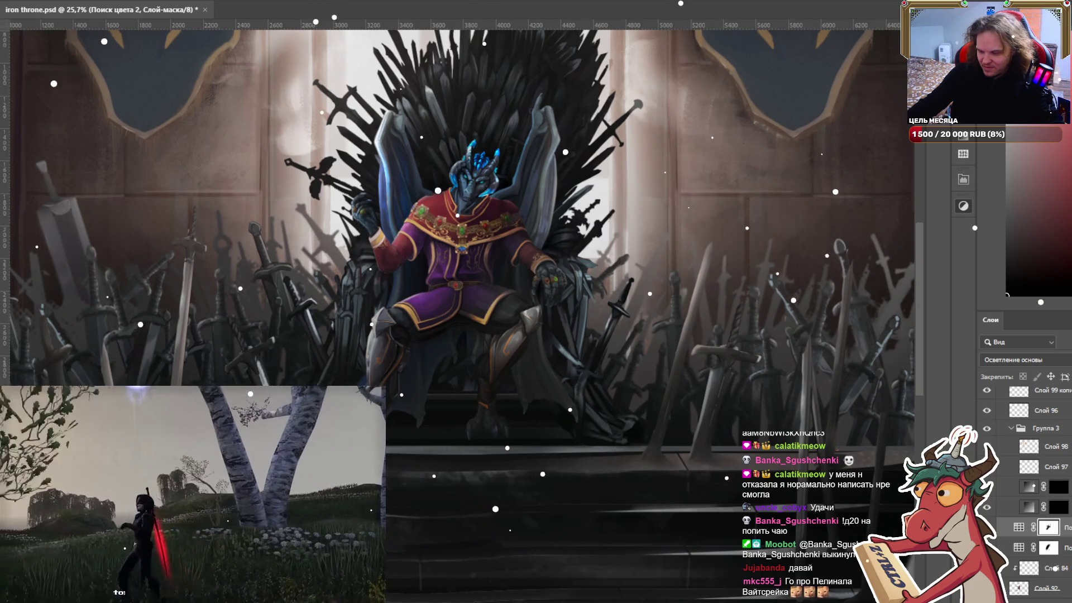
click(1018, 527)
click(986, 527)
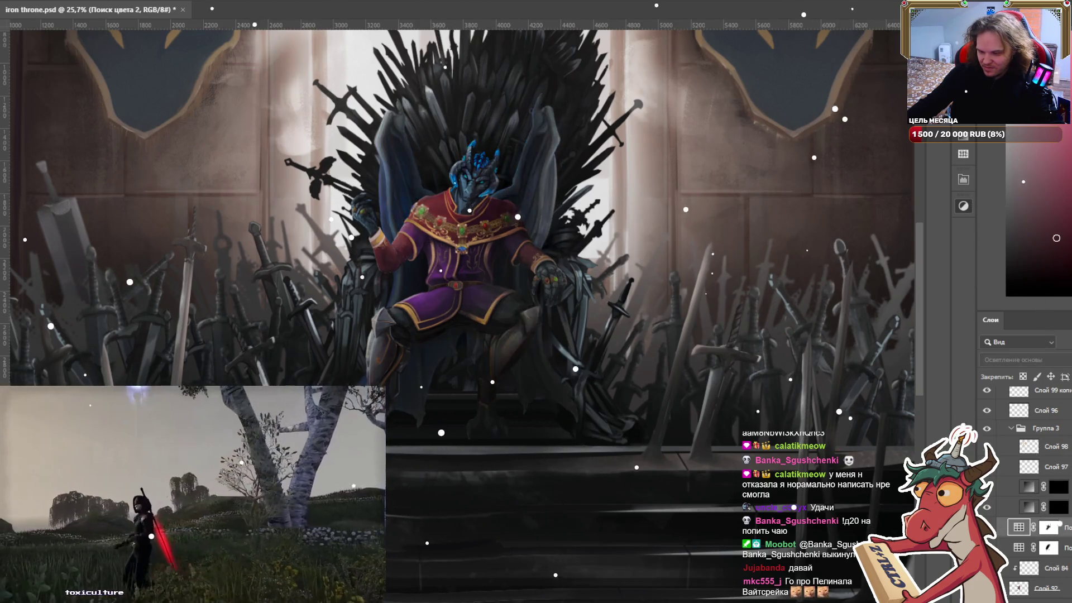
click(986, 527)
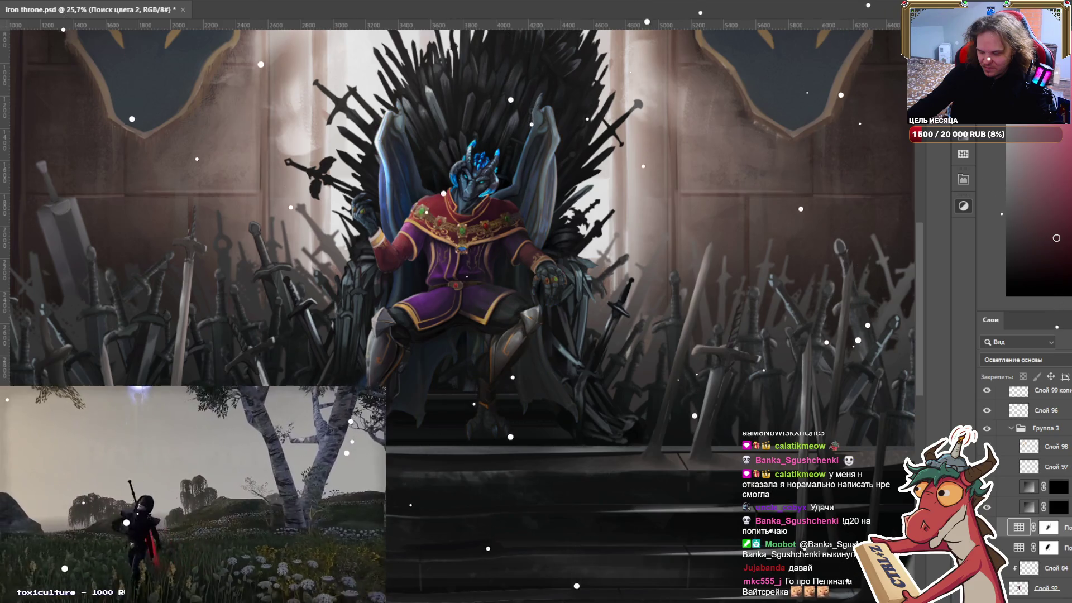
key(r)
drag(586, 335, 590, 343)
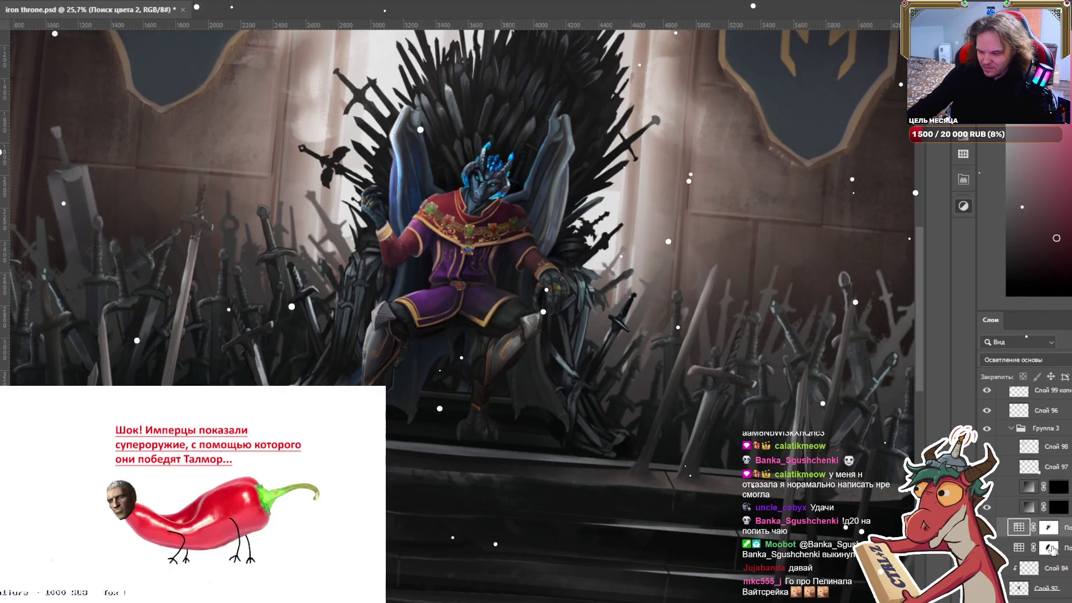
click(1047, 547)
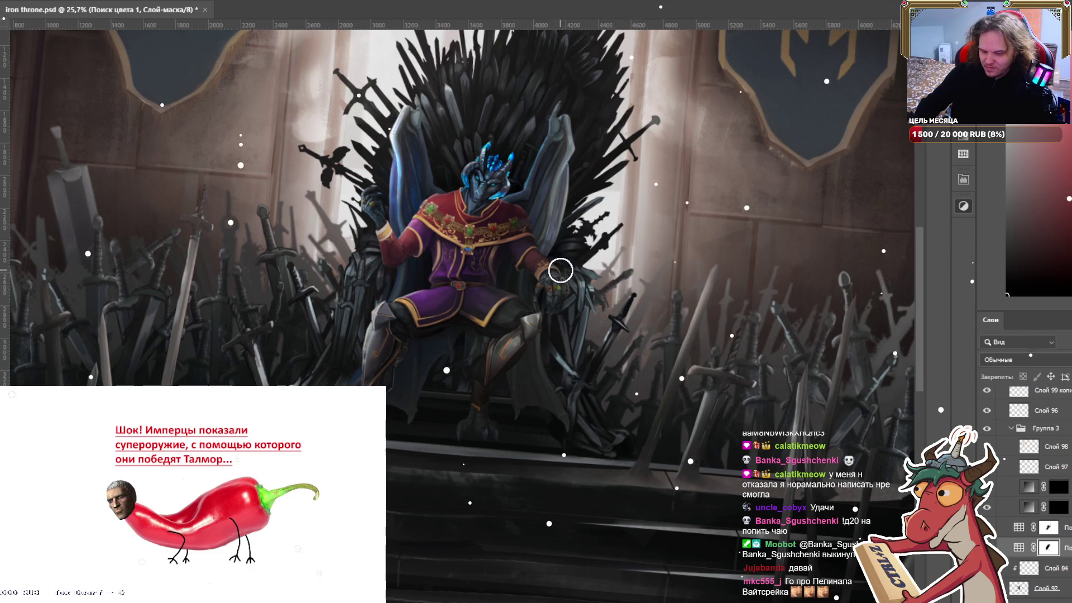
key(])
key(])
key(])
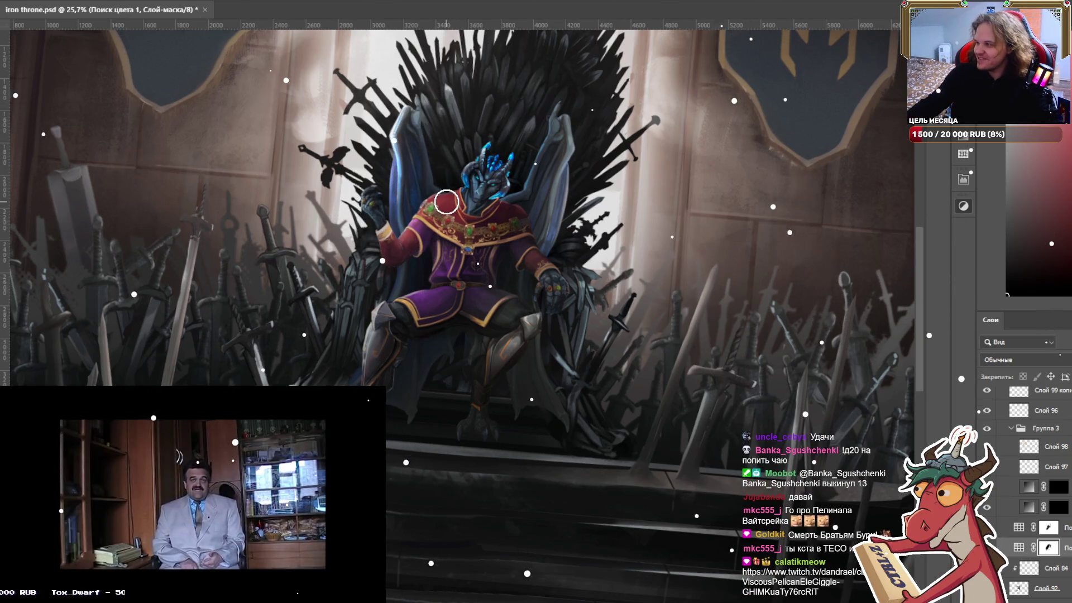
scroll(447, 201, down, 3)
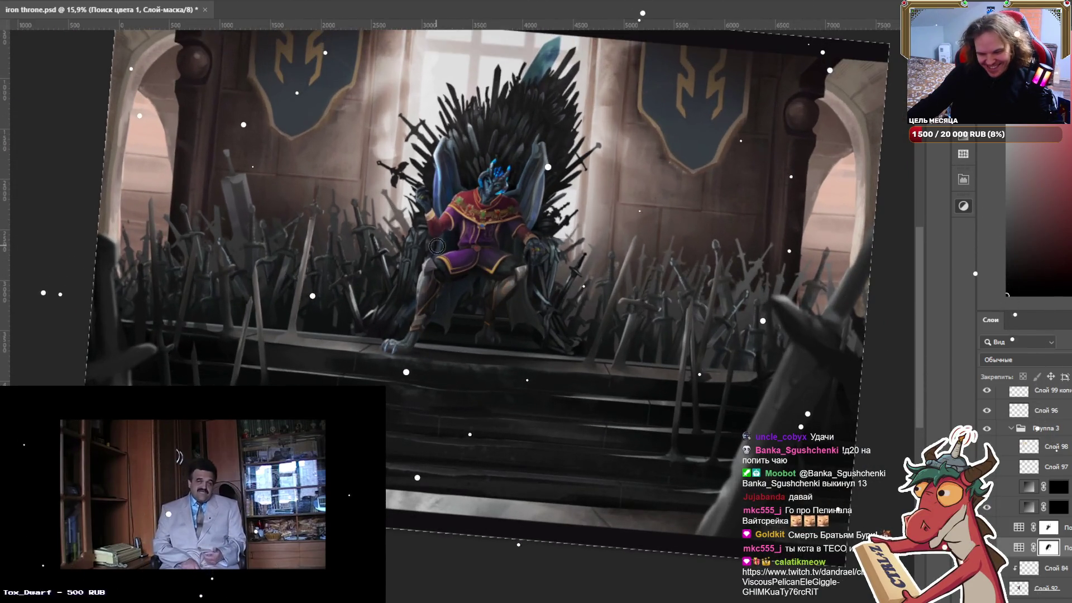
drag(436, 246, 464, 262)
scroll(555, 206, up, 2)
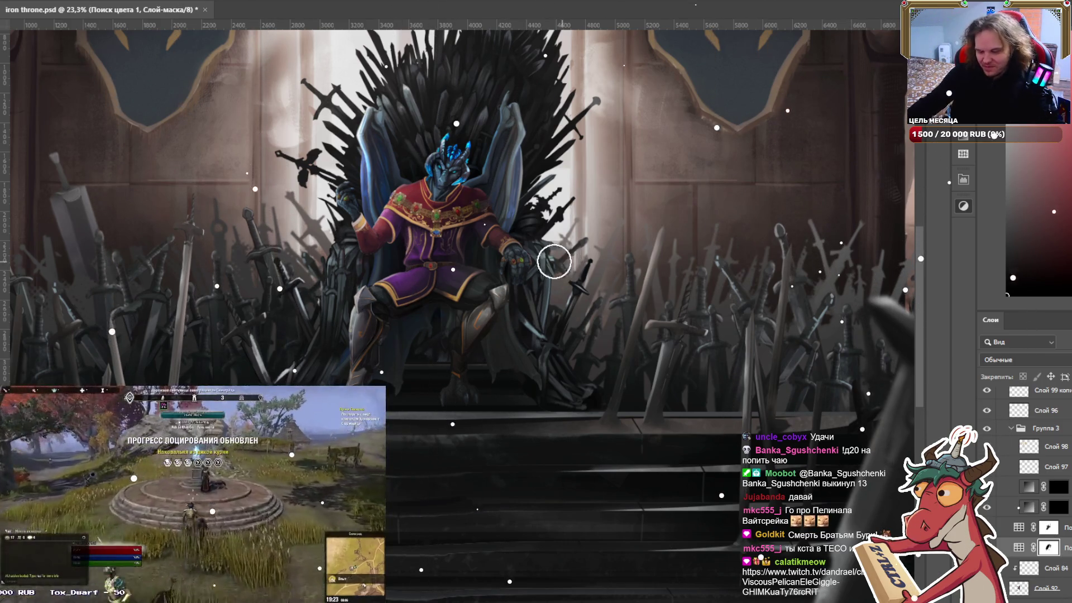
scroll(554, 262, down, 3)
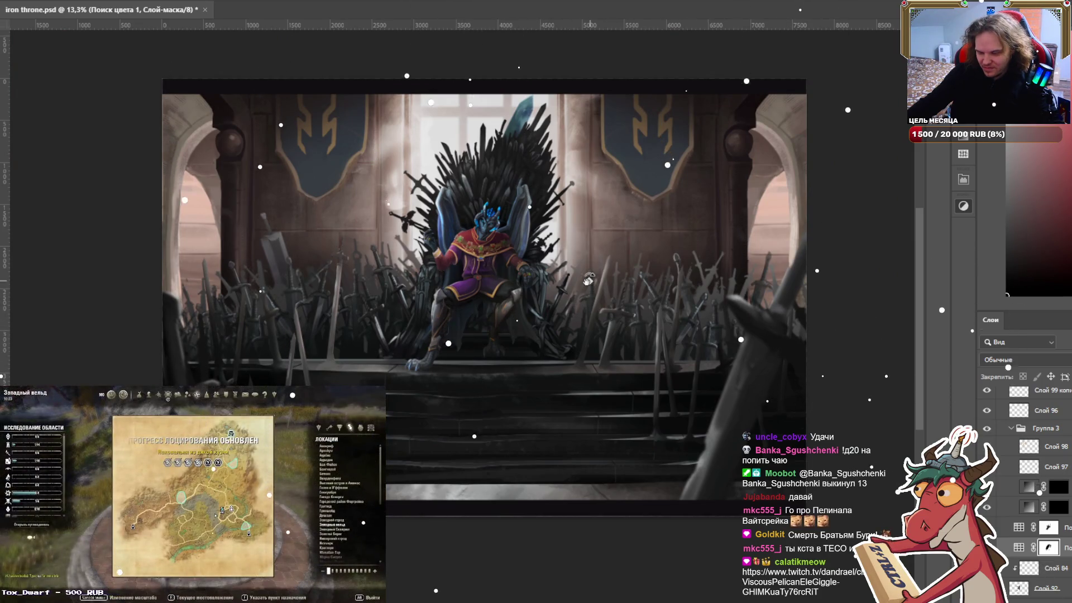
scroll(454, 211, up, 2)
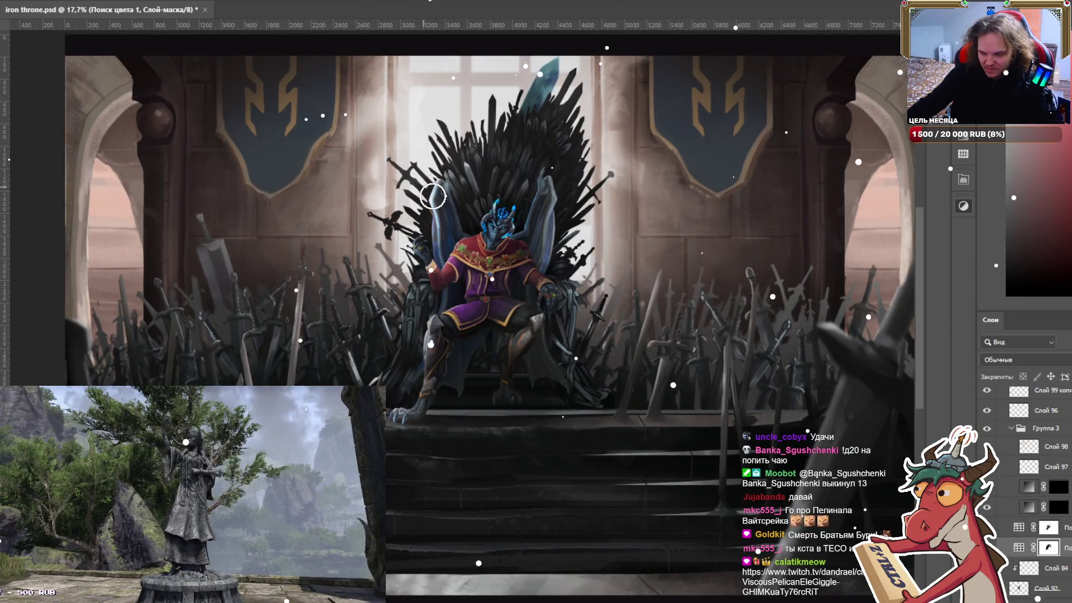
scroll(430, 245, up, 2)
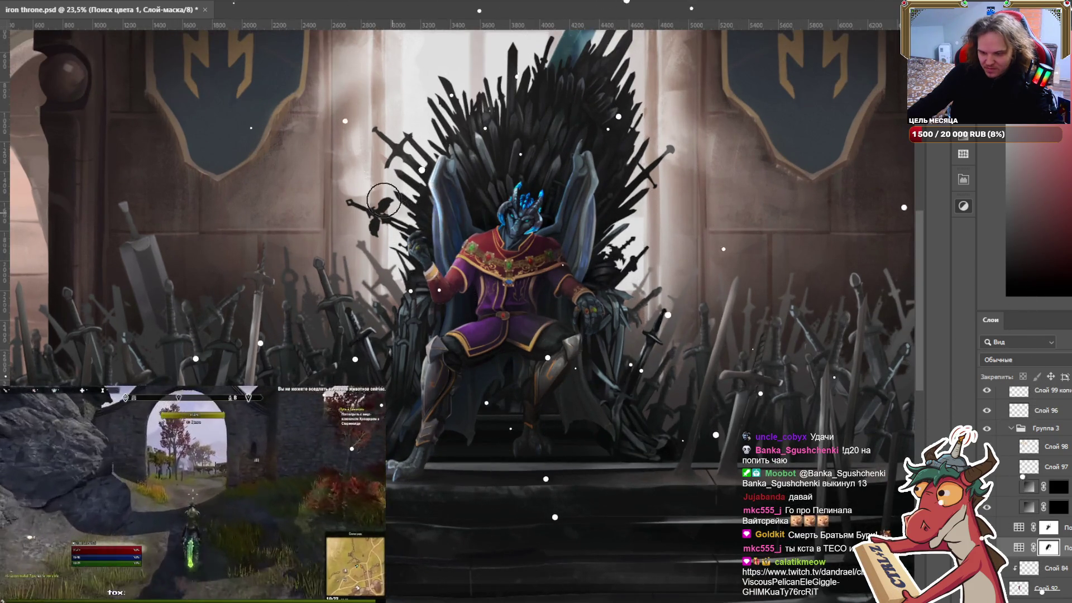
scroll(478, 184, down, 5)
scroll(478, 184, down, 1)
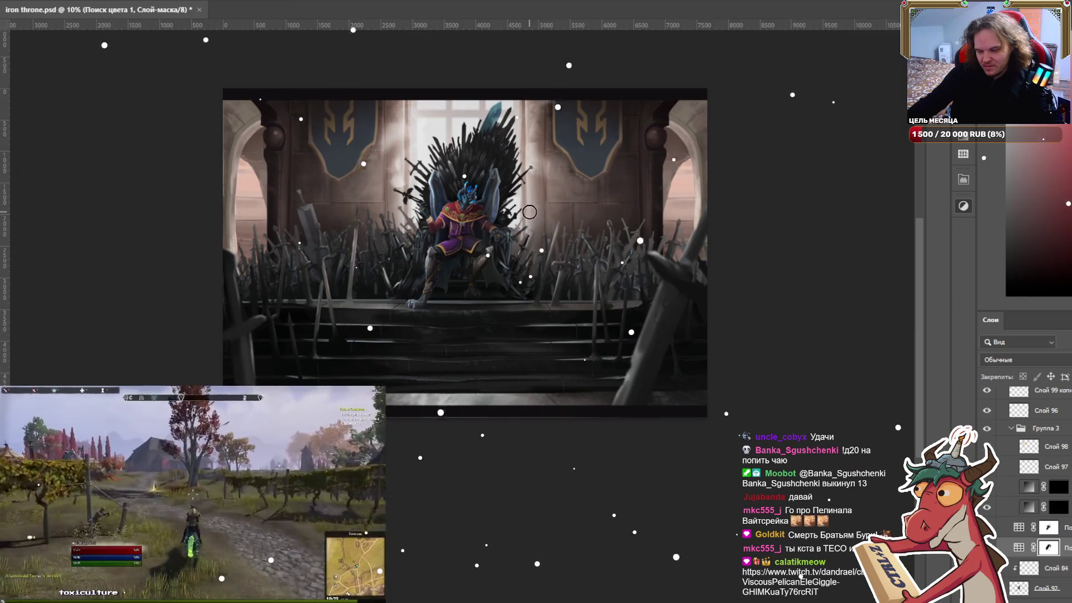
scroll(516, 261, up, 3)
key(bracketright)
key(bracketright)
key(bracketright)
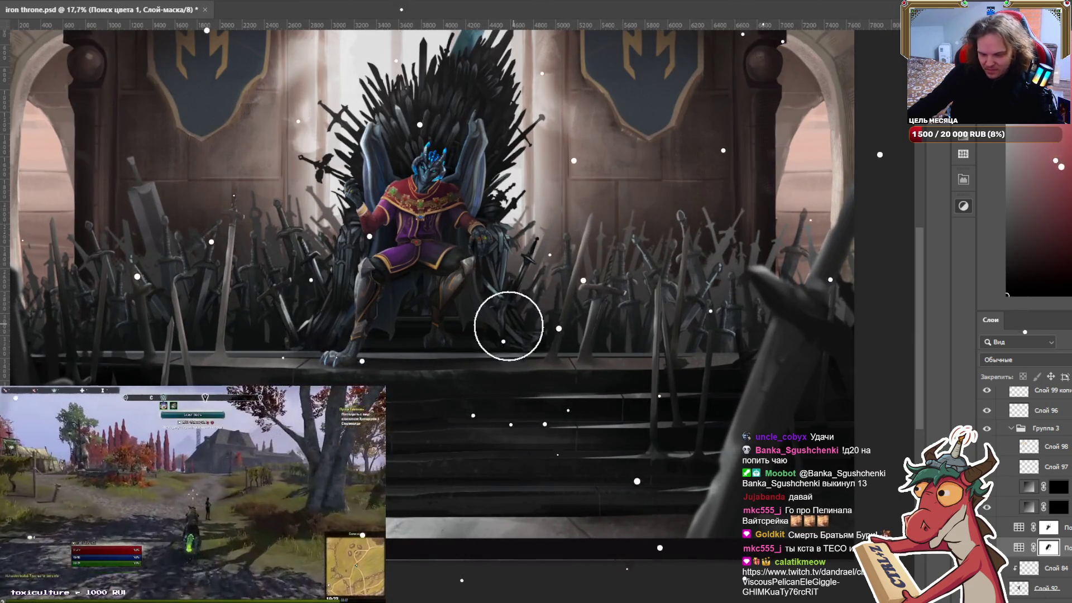
click(1052, 533)
Hide the Поиск цвета 2 colour-lookup layer and shrink the brush.
scroll(494, 284, up, 2)
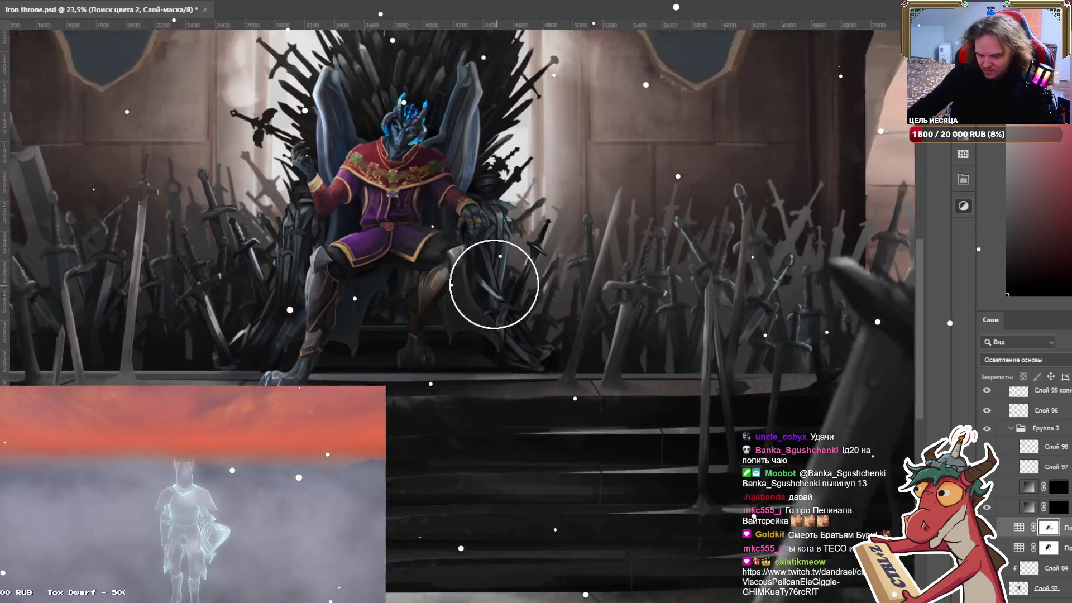
scroll(494, 284, up, 3)
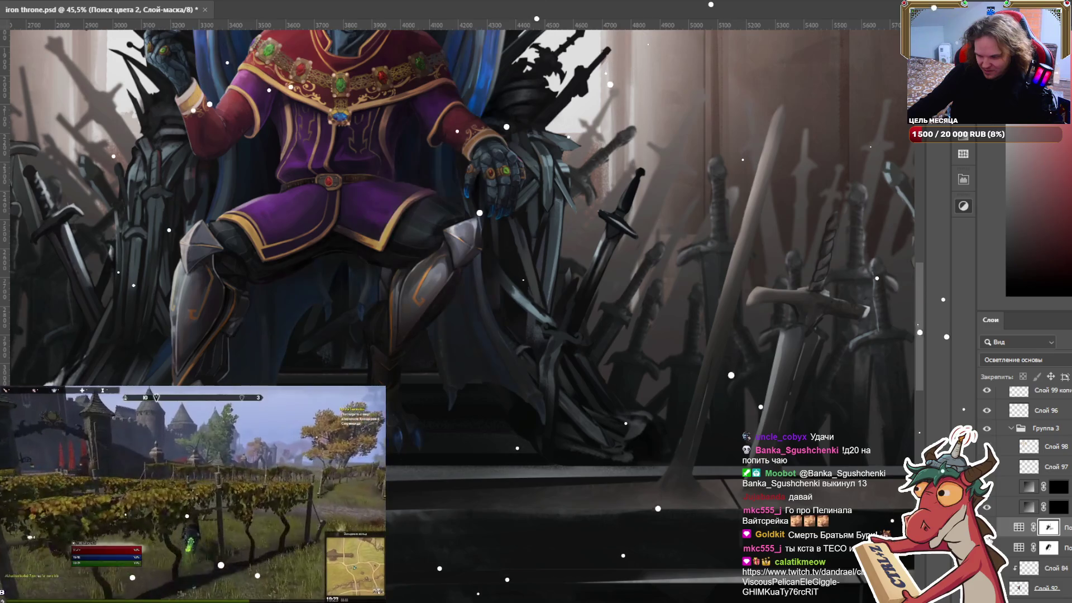
click(987, 527)
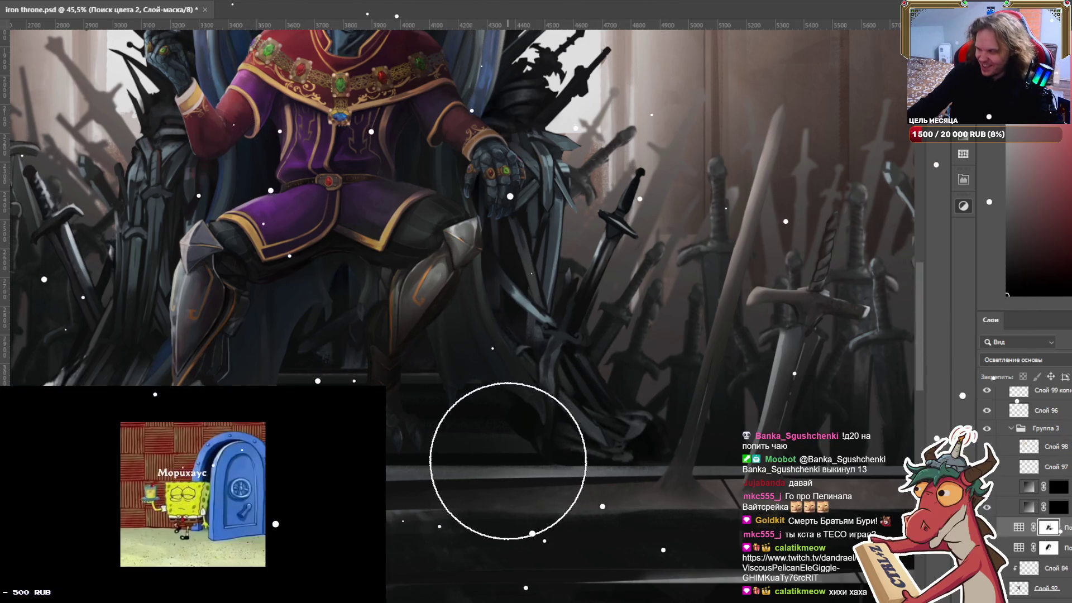
key(bracketleft)
key(bracketleft)
key(bracketleft)
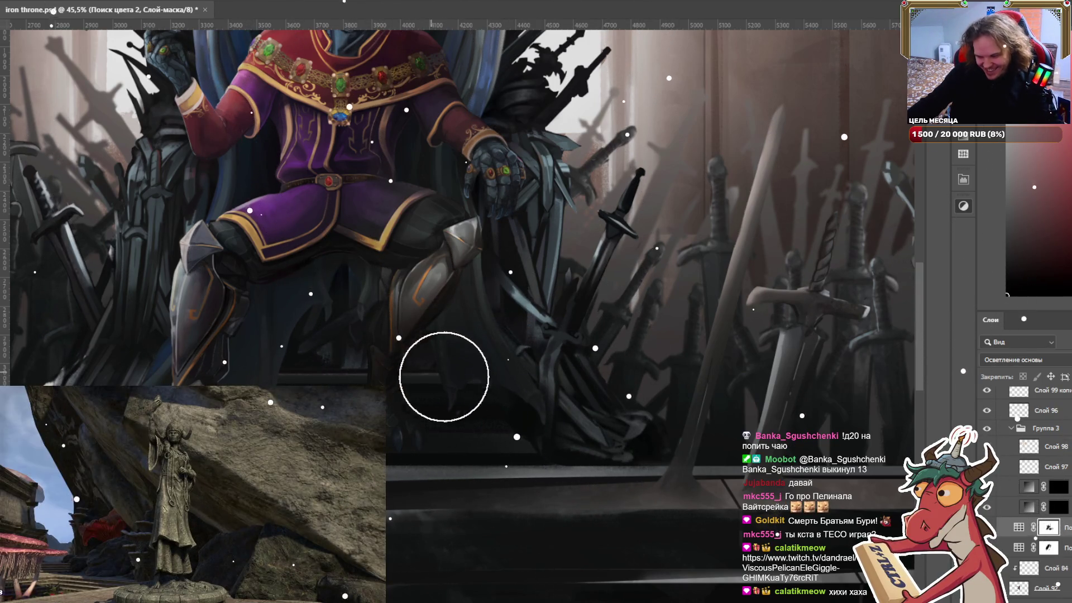
Zoom out and shift the painting left to review it without the dodge glow.
scroll(444, 377, down, 5)
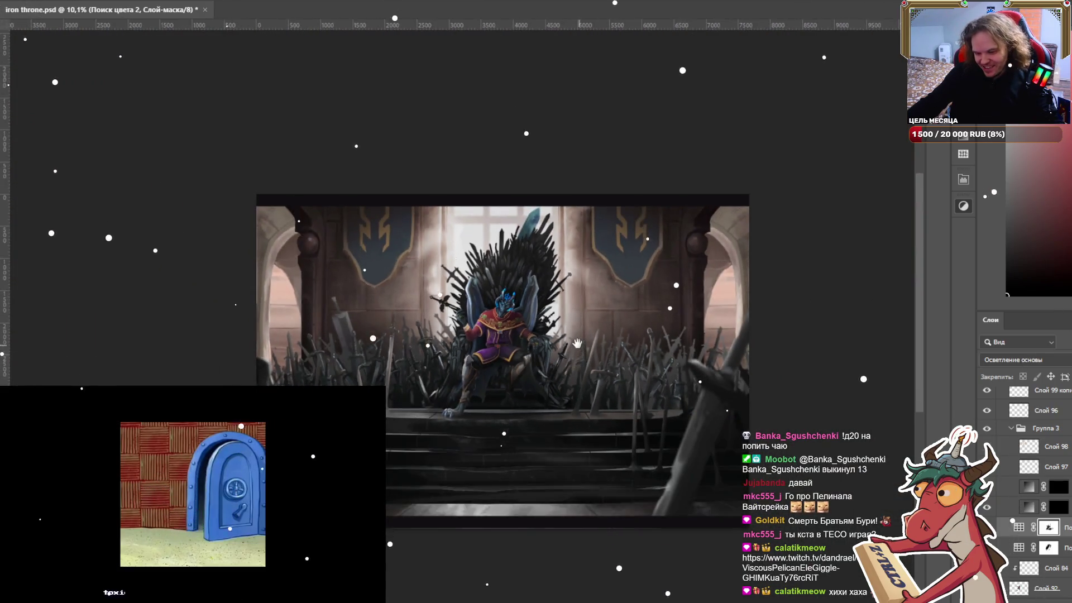
scroll(462, 321, up, 3)
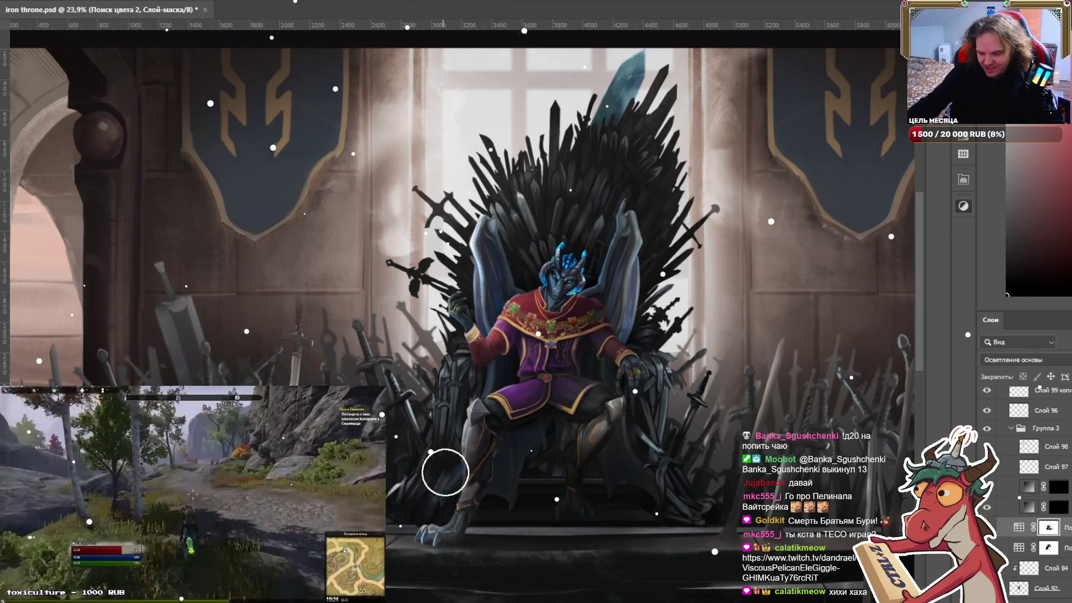
scroll(445, 472, down, 2)
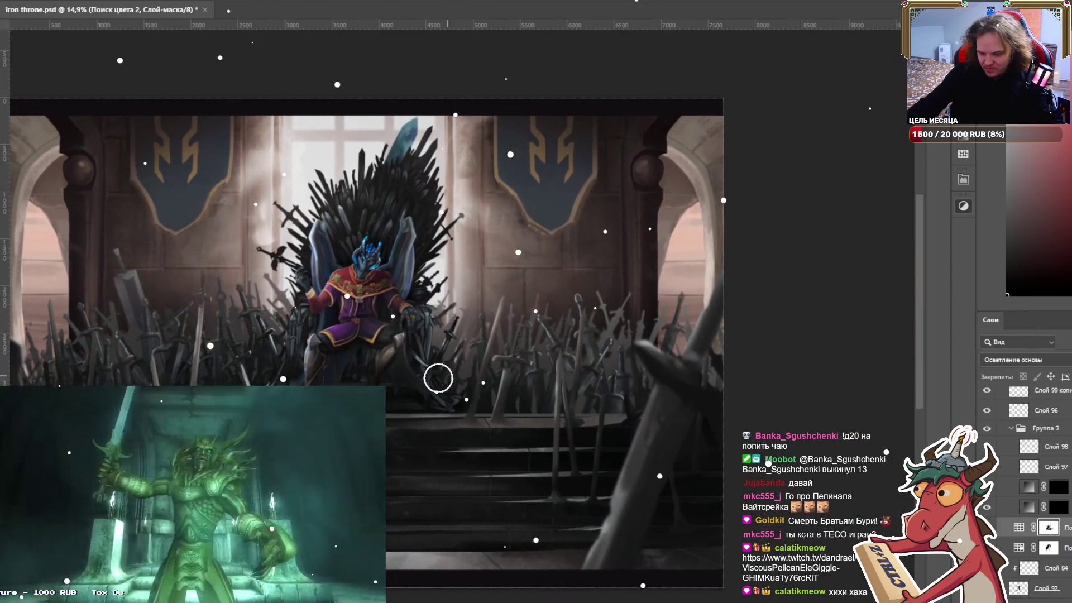
scroll(335, 369, down, 2)
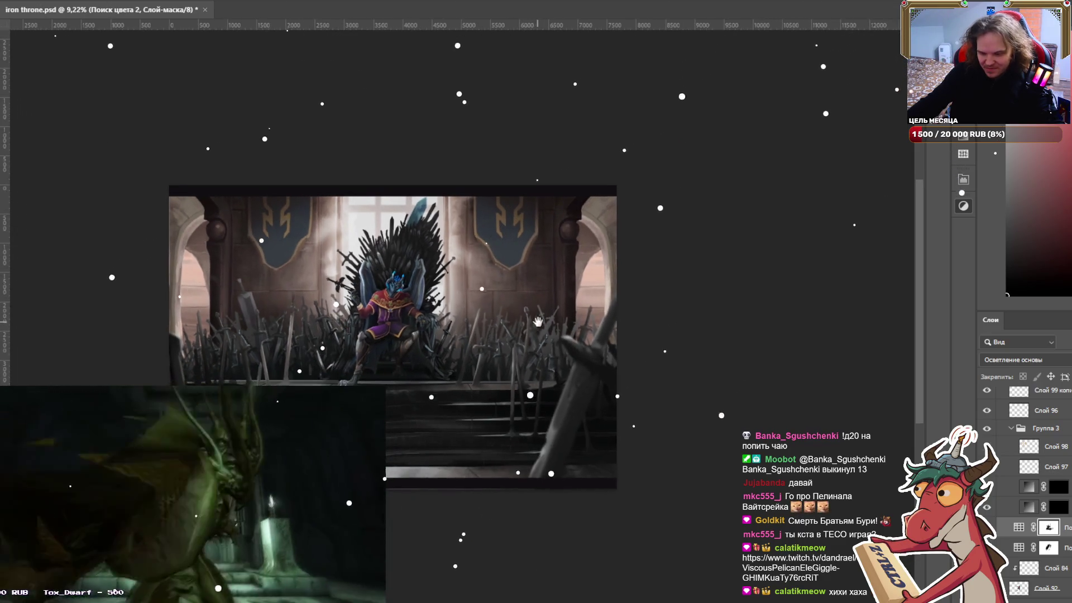
mouse_move(253, 425)
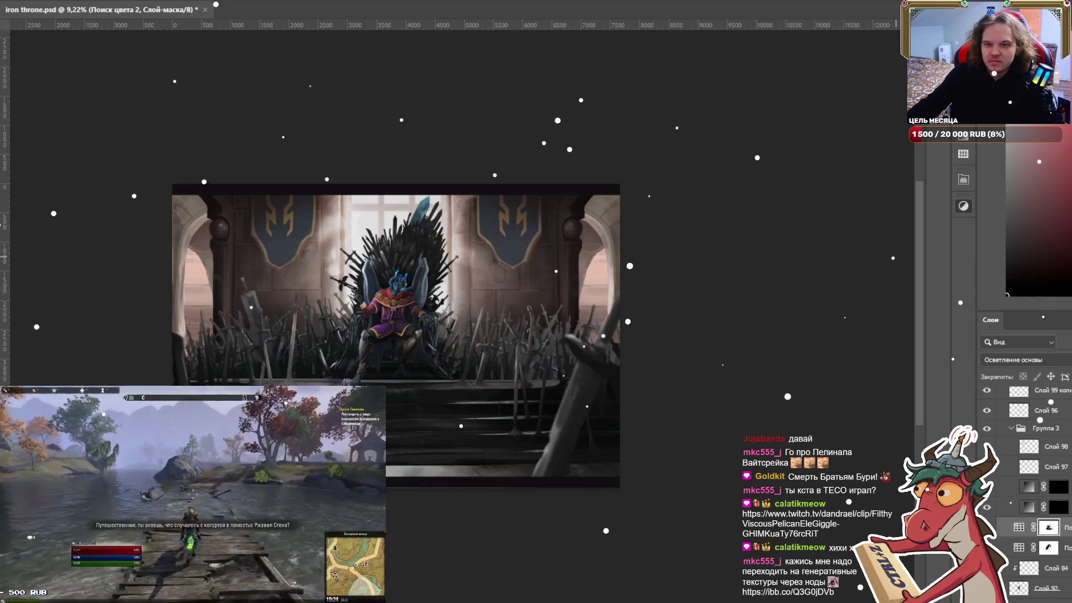
scroll(363, 335, up, 2)
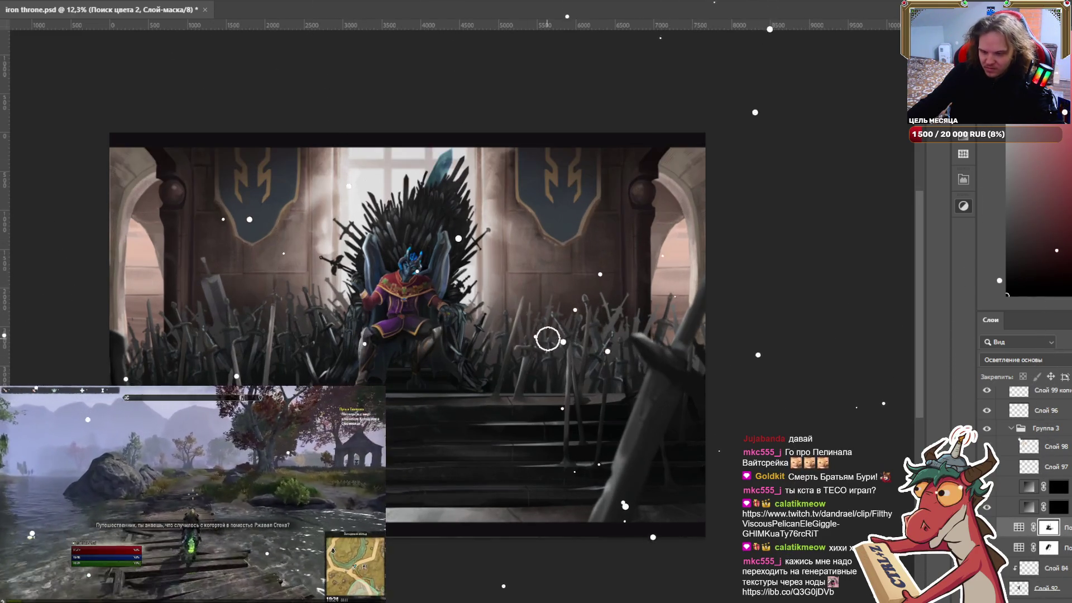
scroll(548, 338, up, 2)
scroll(313, 246, up, 2)
scroll(505, 242, up, 2)
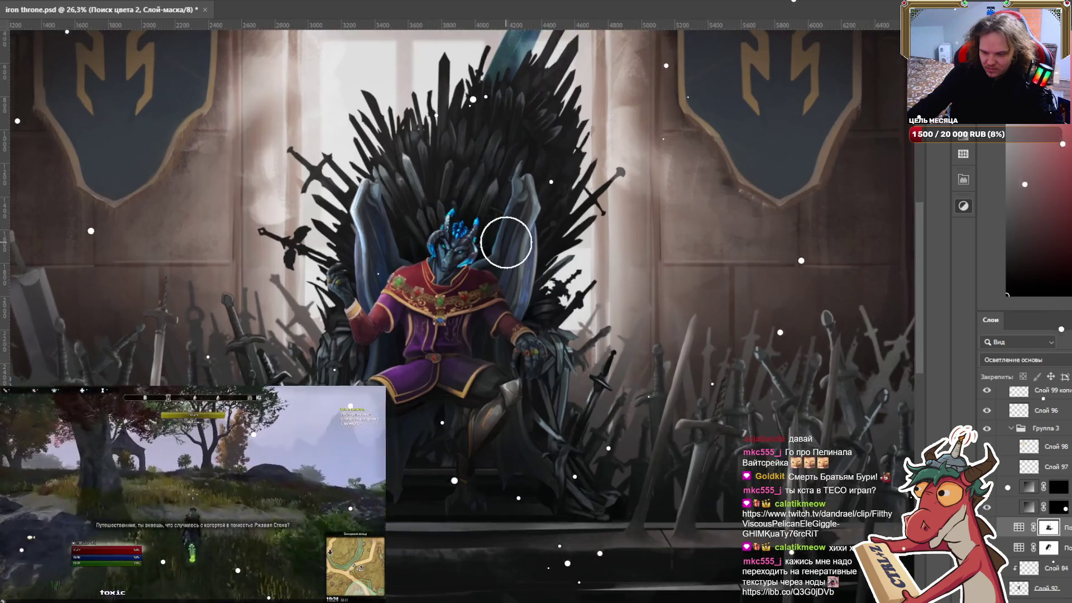
scroll(506, 242, down, 2)
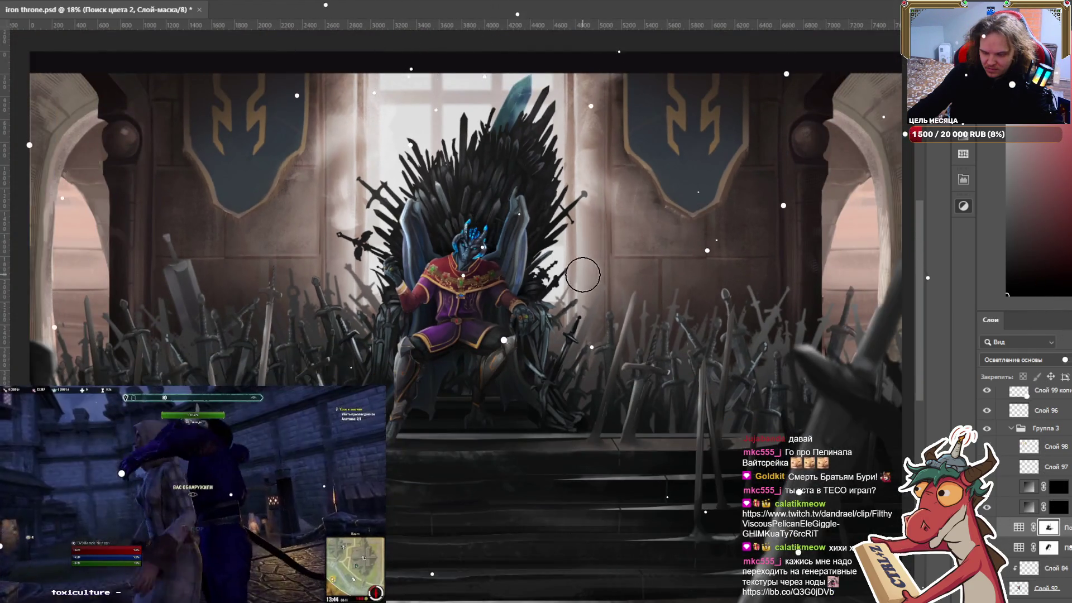
scroll(583, 275, up, 2)
scroll(592, 271, down, 2)
scroll(600, 266, up, 1)
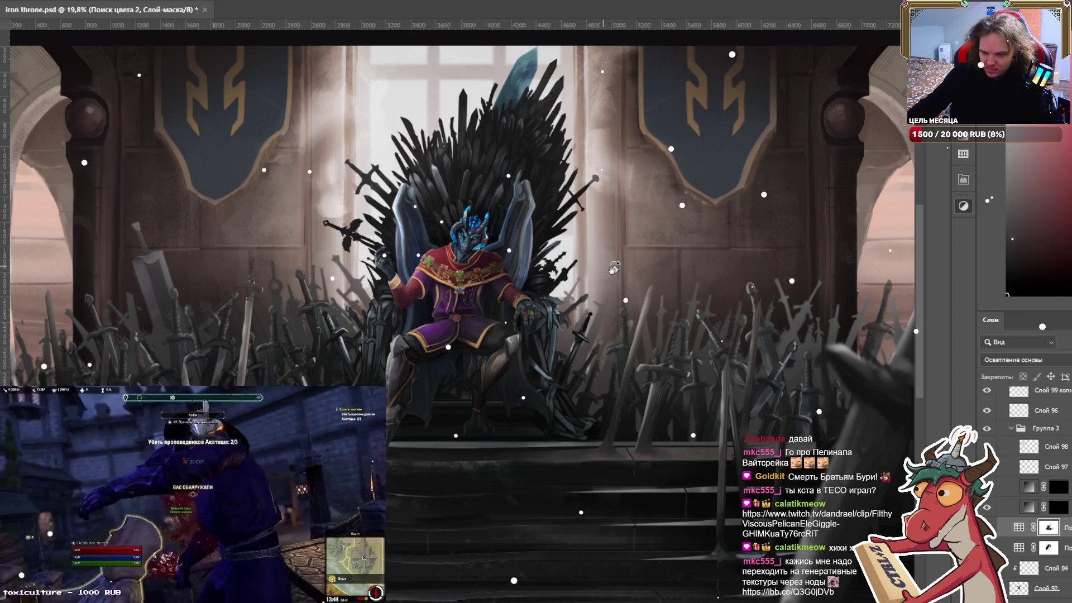
scroll(619, 273, down, 1)
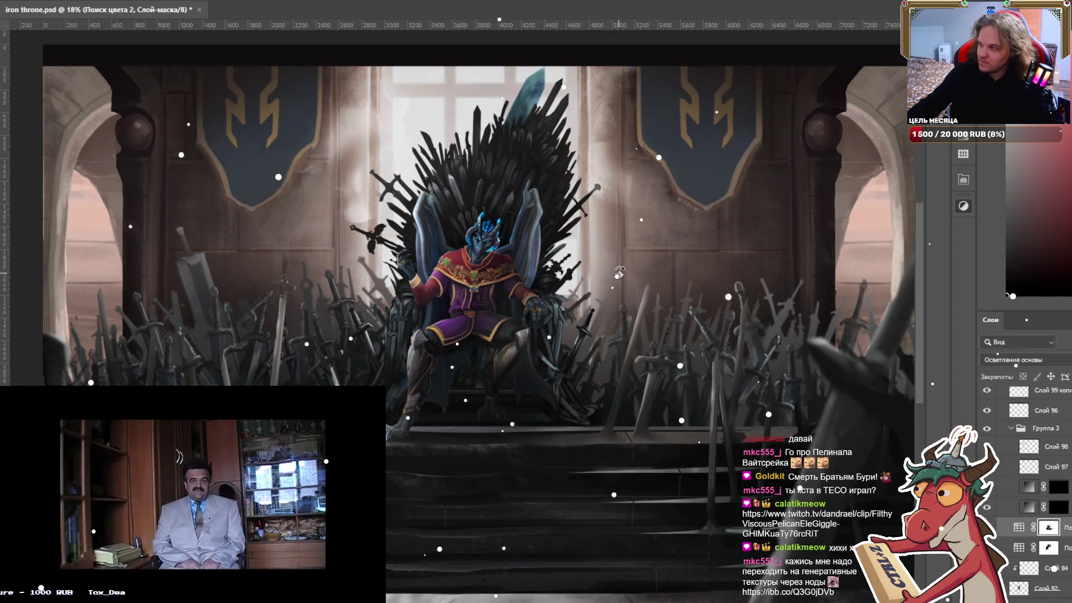
scroll(619, 273, down, 1)
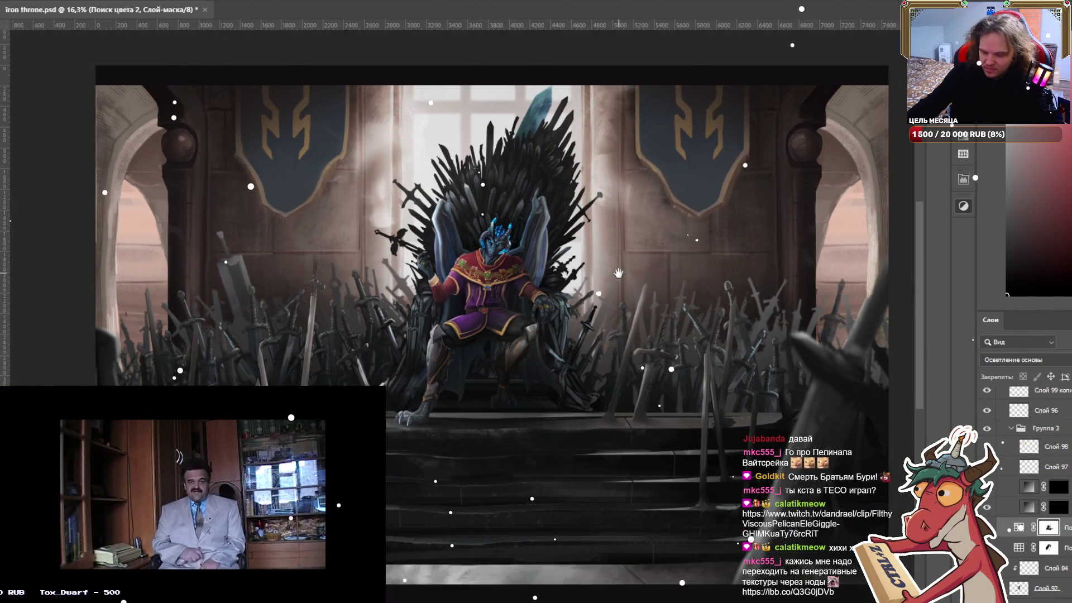
drag(619, 273, 465, 270)
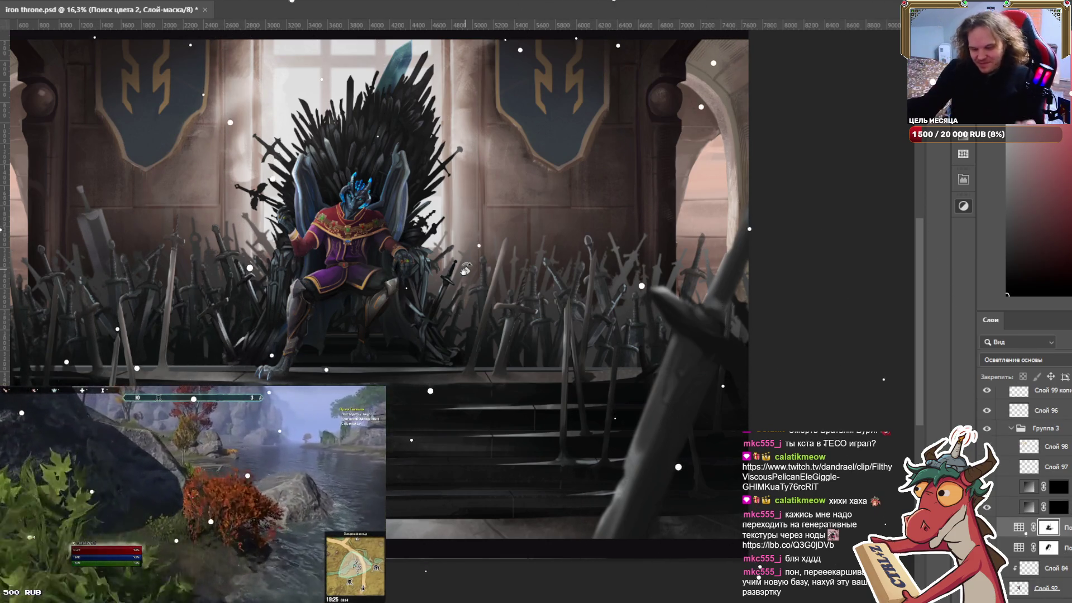
scroll(345, 144, down, 1)
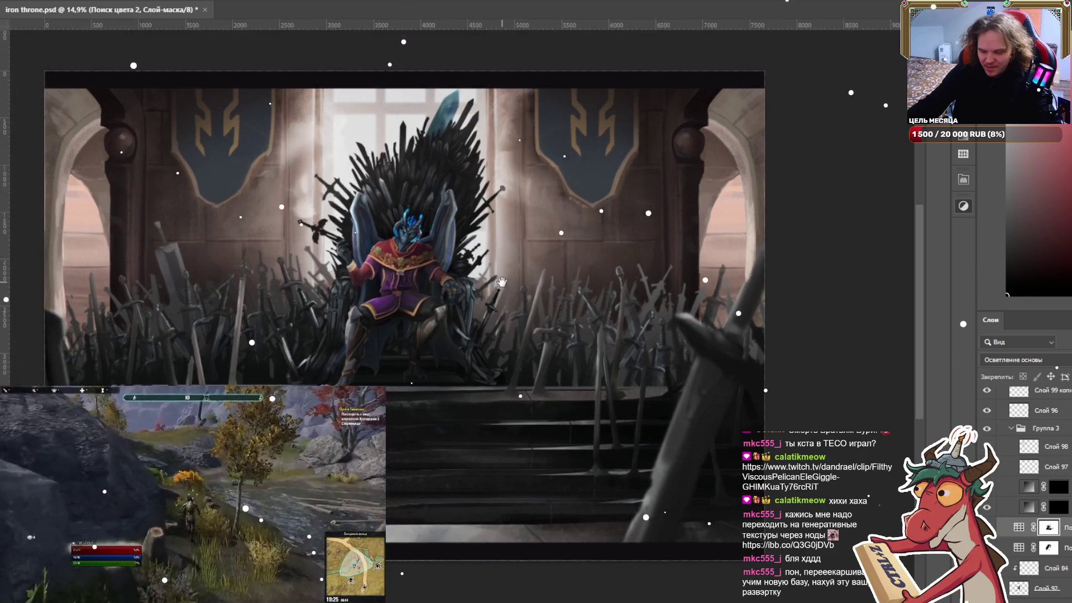
drag(541, 267, 560, 282)
key(Escape)
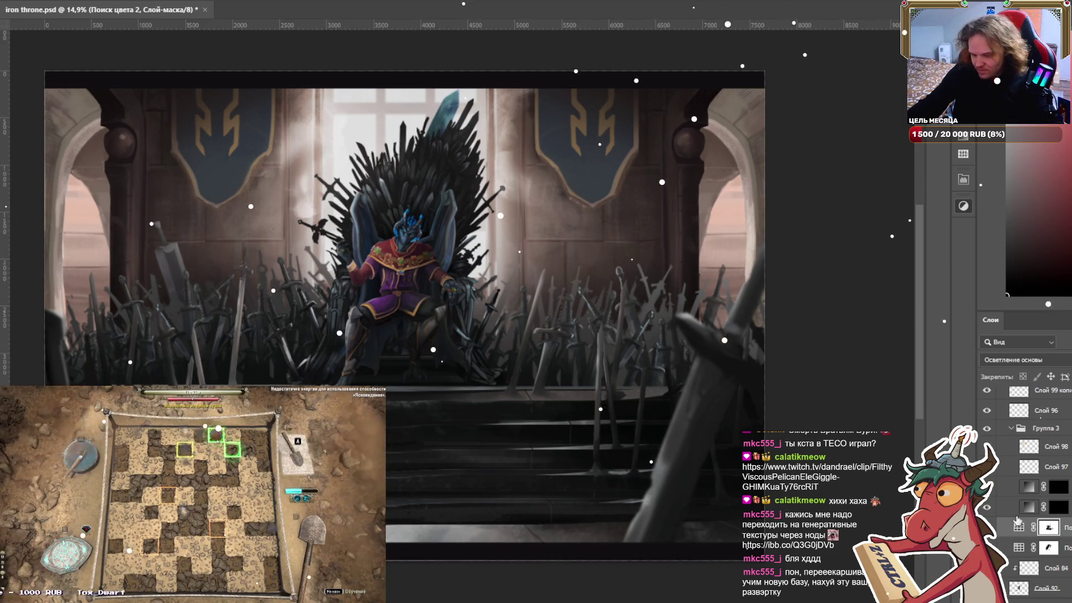
scroll(414, 279, up, 1)
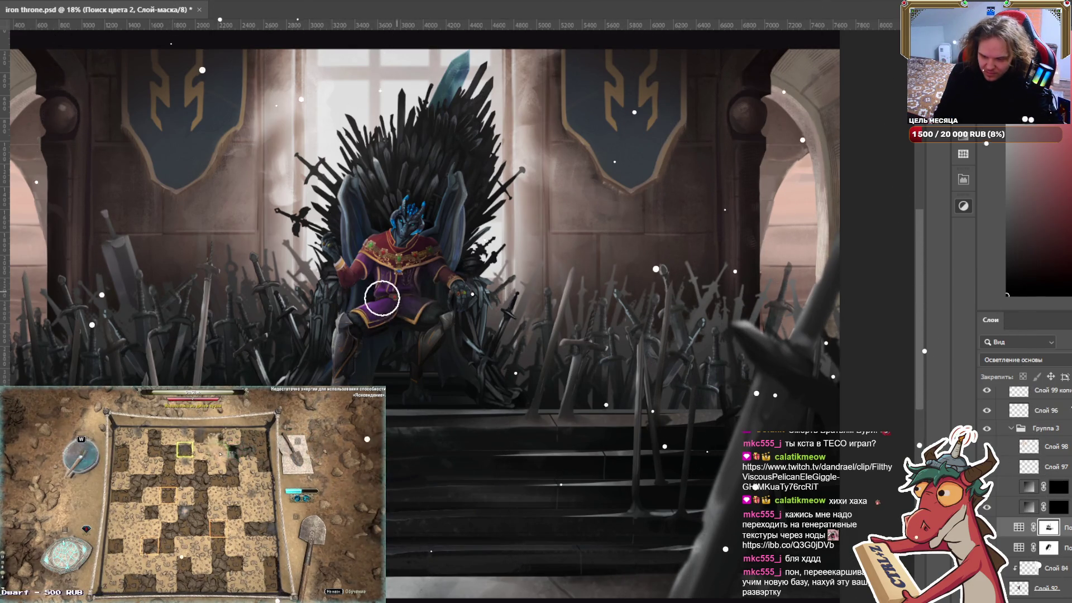
key(bracketright)
key(bracketright)
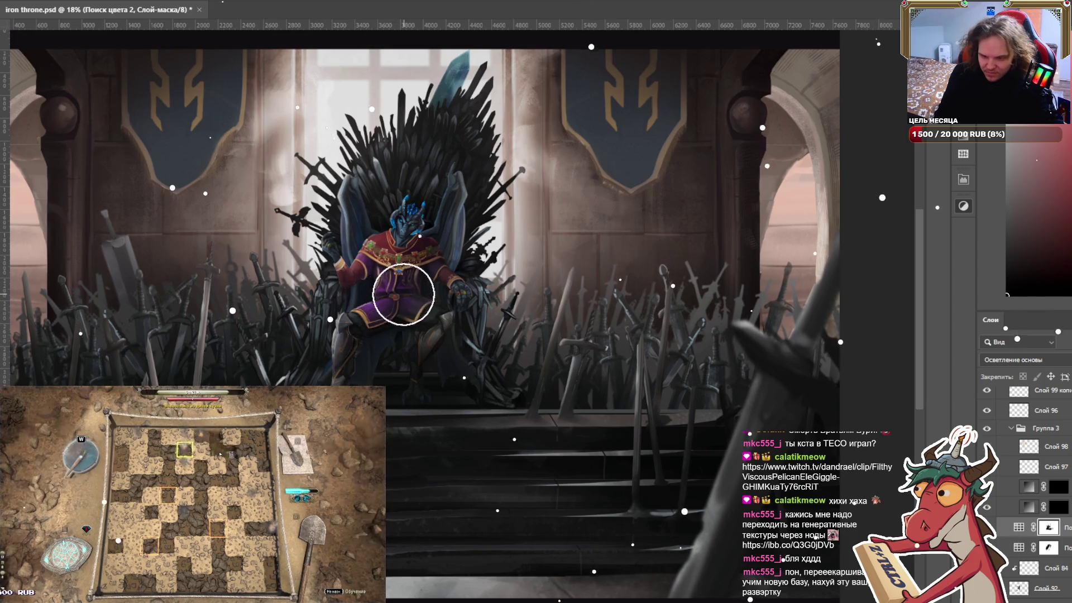
key(bracketright)
key(bracketright)
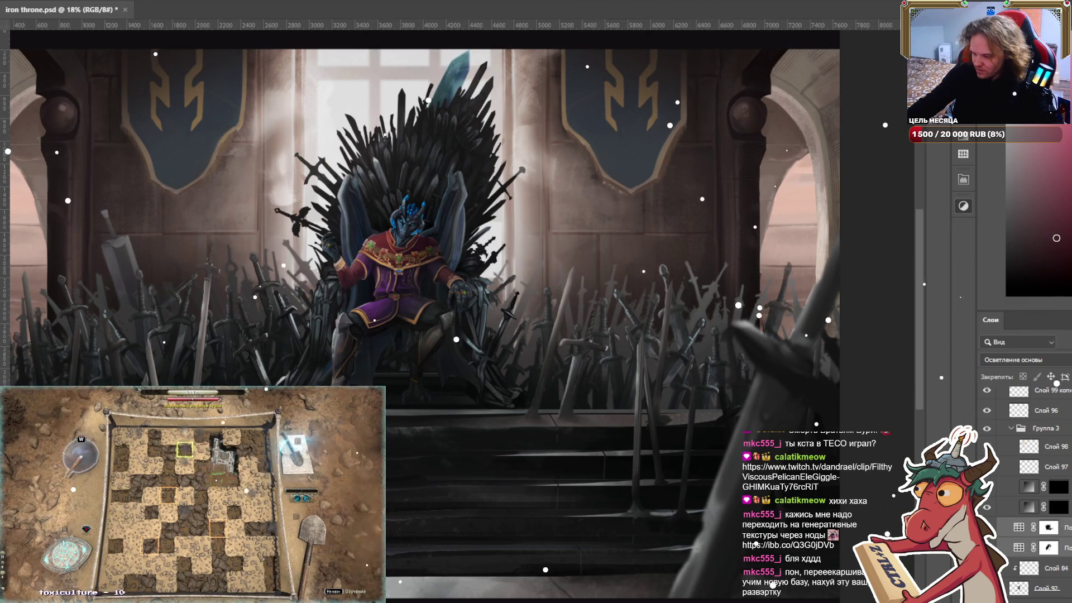
scroll(1038, 475, up, 5)
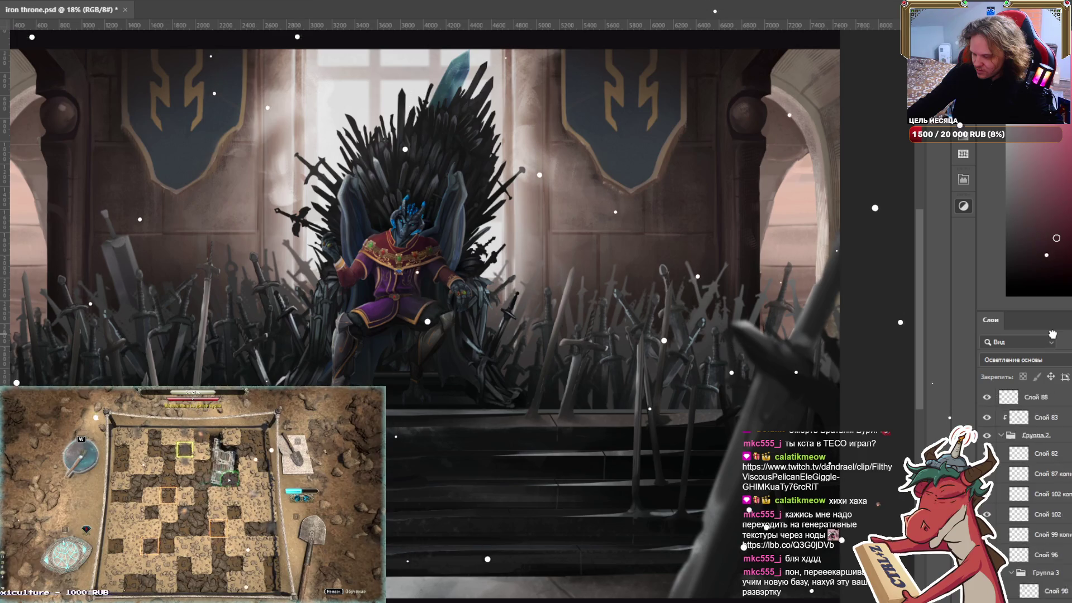
scroll(1052, 334, up, 5)
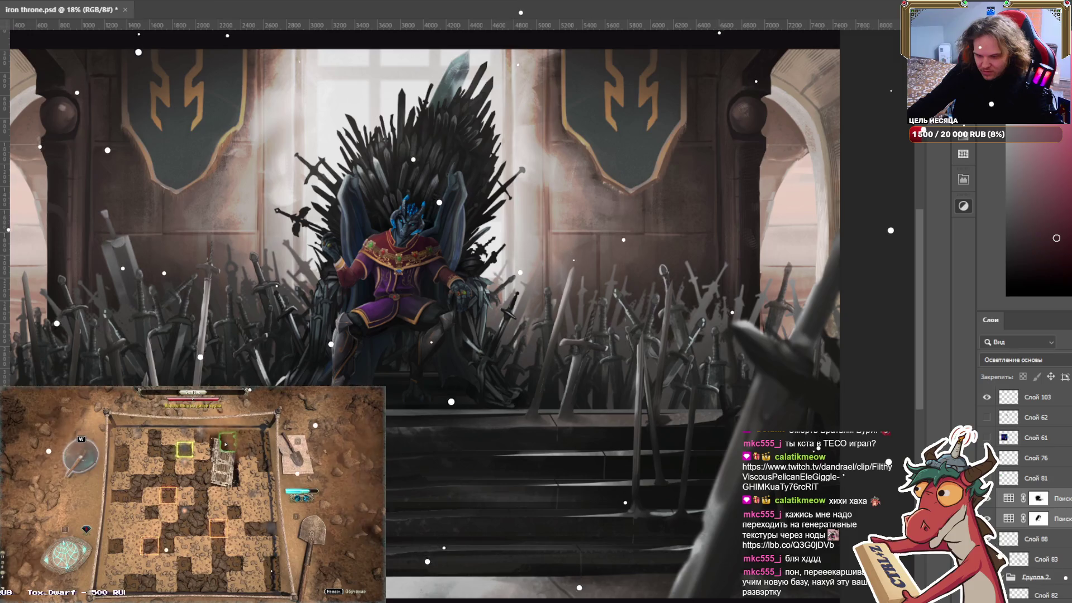
scroll(1033, 492, down, 3)
scroll(1033, 491, down, 3)
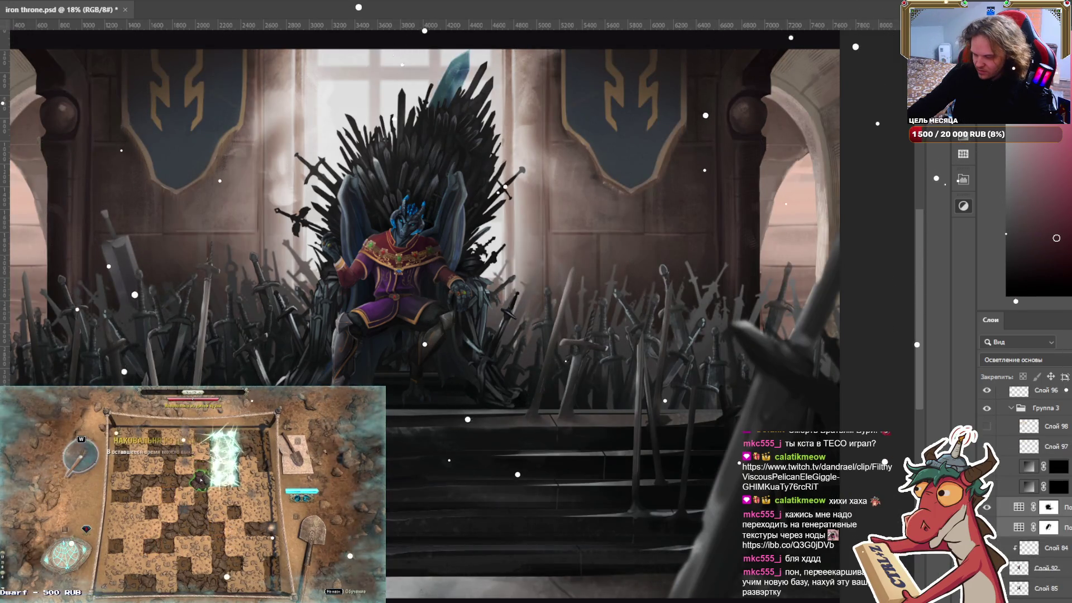
scroll(1033, 491, up, 1)
drag(1049, 446, 1063, 458)
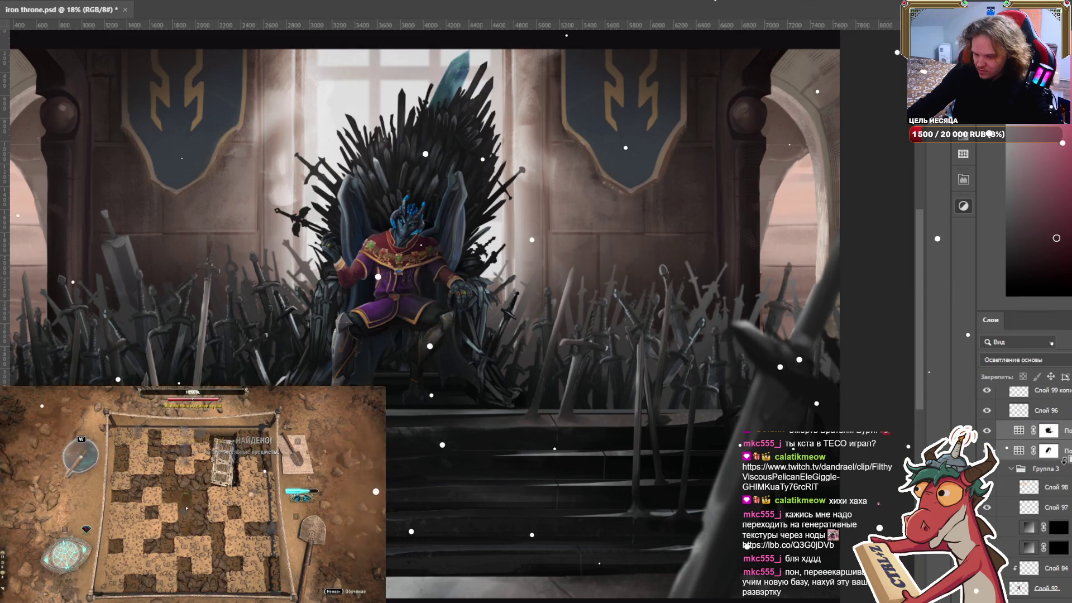
alt+click(1063, 459)
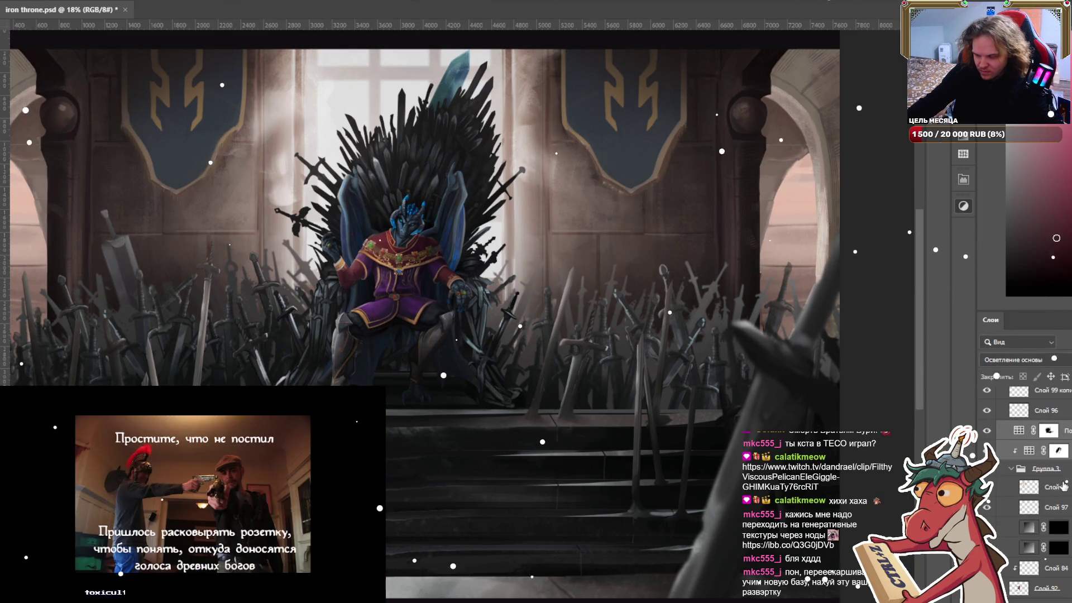
key(ctrl+z)
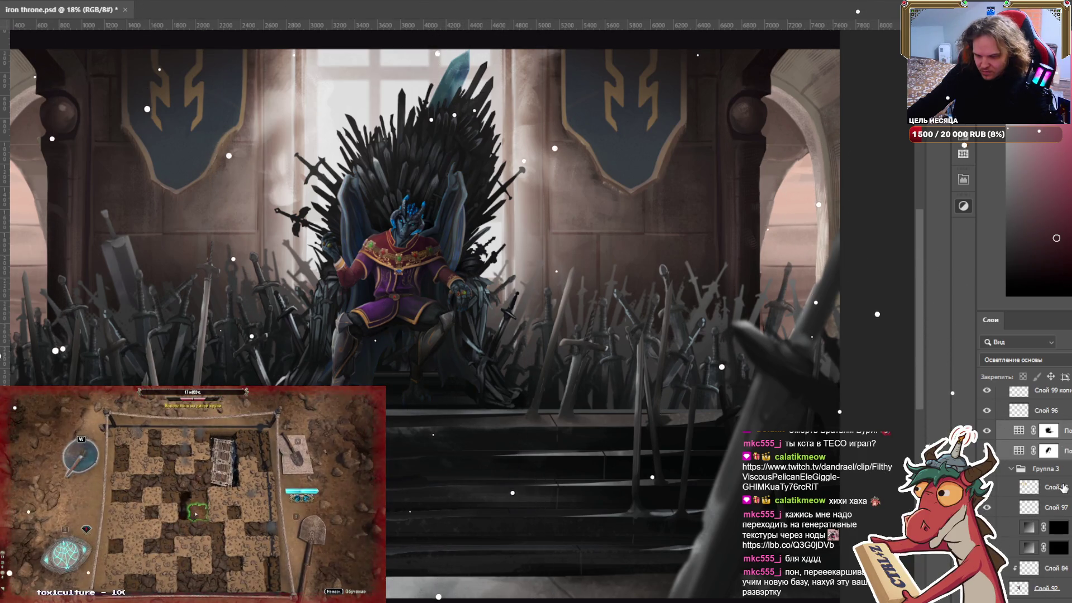
key(ctrl+z)
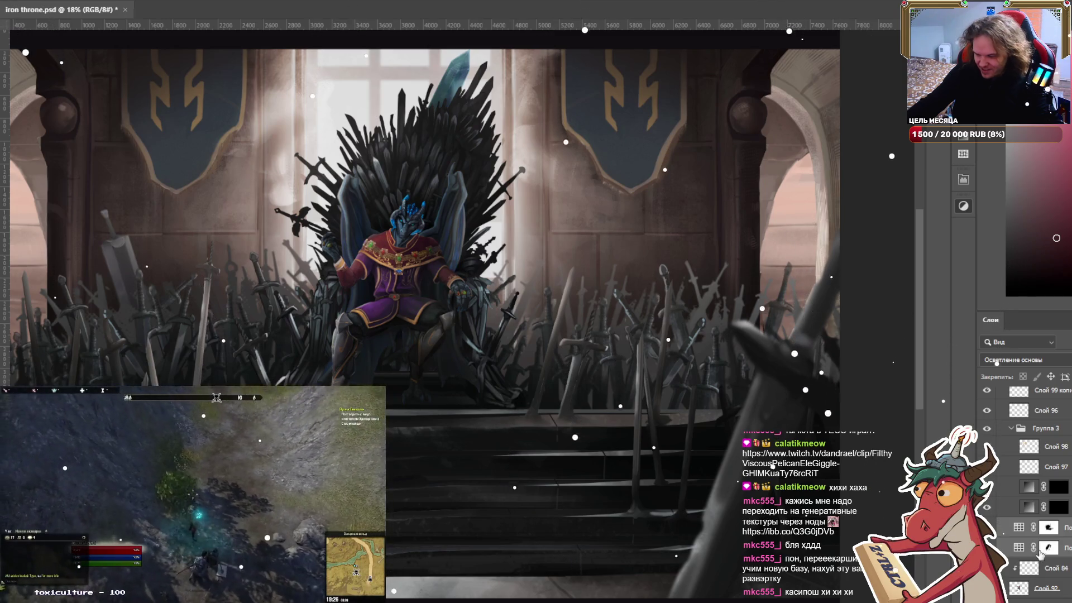
Paint white on the Поиск цвета 1 mask to reveal the grade over the king's robe.
click(1048, 547)
scroll(583, 297, up, 1)
scroll(441, 309, up, 1)
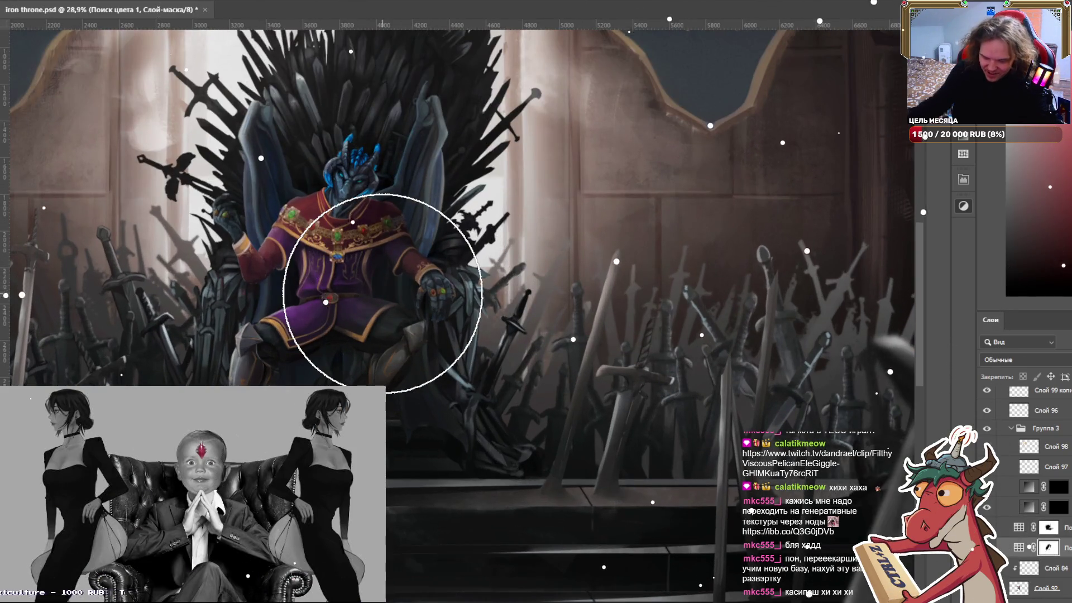
mouse_move(311, 319)
mouse_down()
mouse_move(277, 298)
mouse_move(330, 272)
mouse_up()
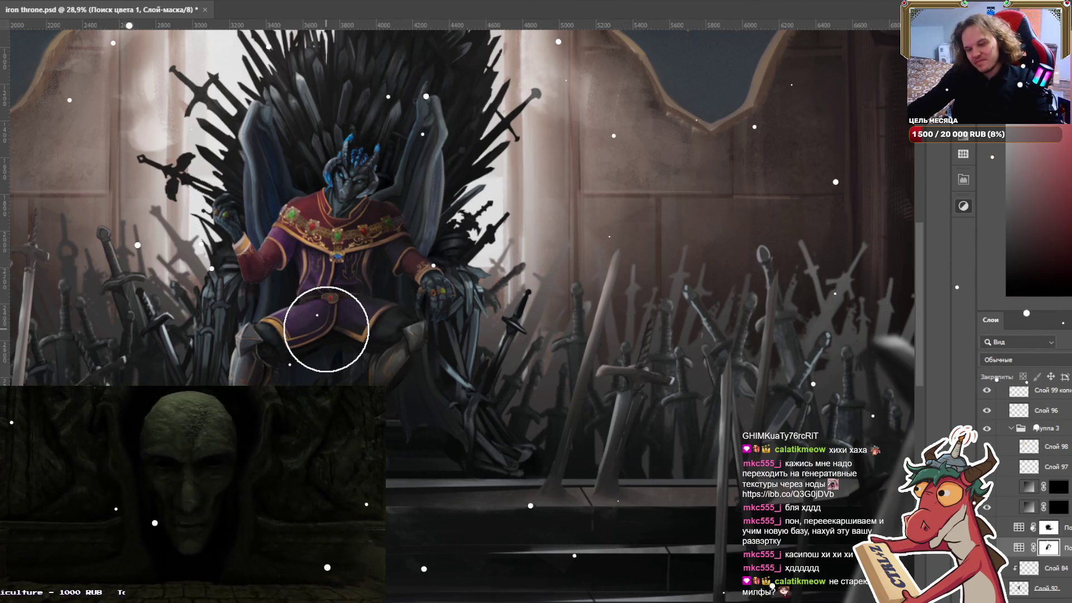
Resize the brush for the collar area and zoom out to check the richer robe.
scroll(458, 187, up, 3)
key(bracketleft)
key(bracketleft)
key(bracketleft)
key(bracketleft)
key(bracketleft)
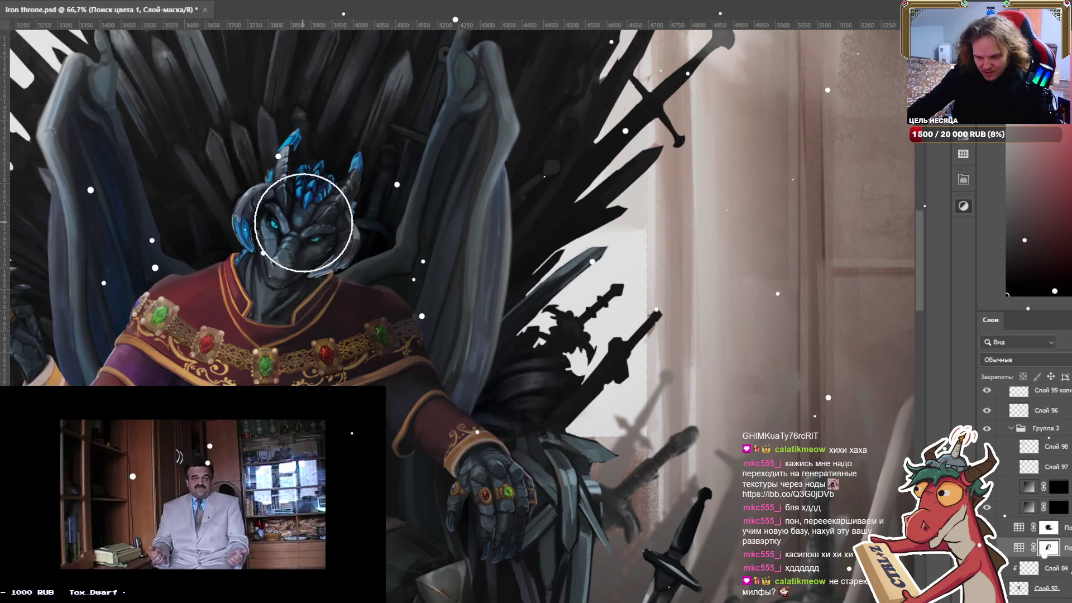
key(bracketleft)
key(bracketleft)
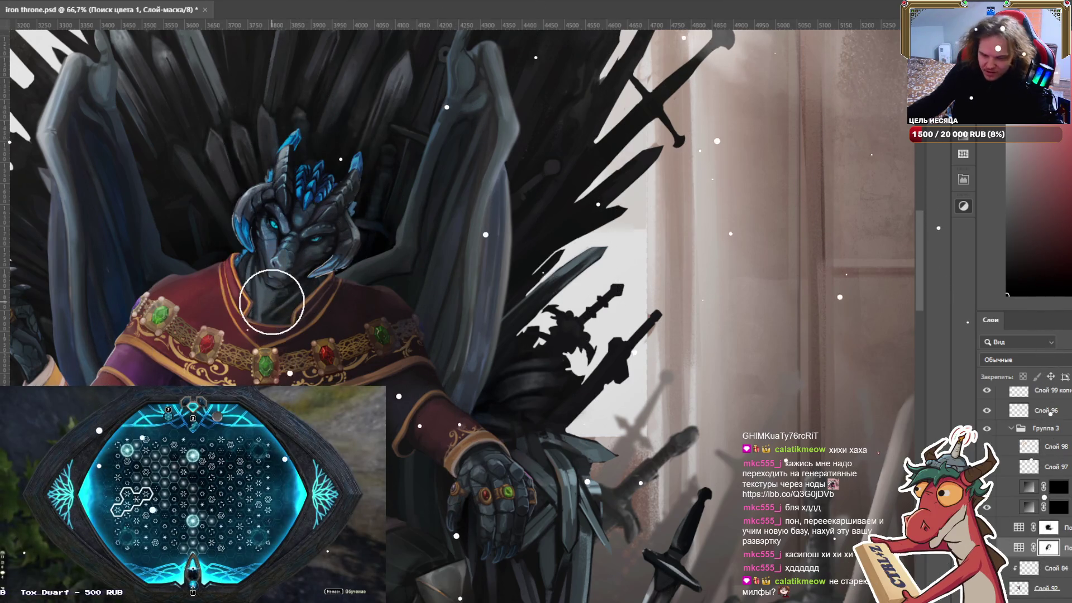
key(bracketright)
key(bracketright)
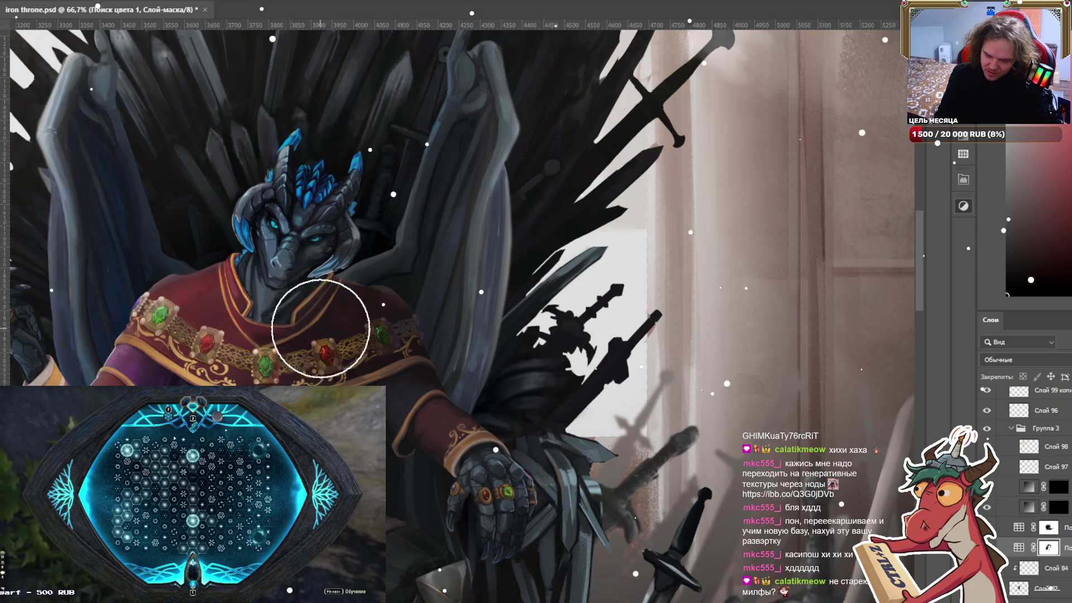
key(bracketleft)
key(bracketleft)
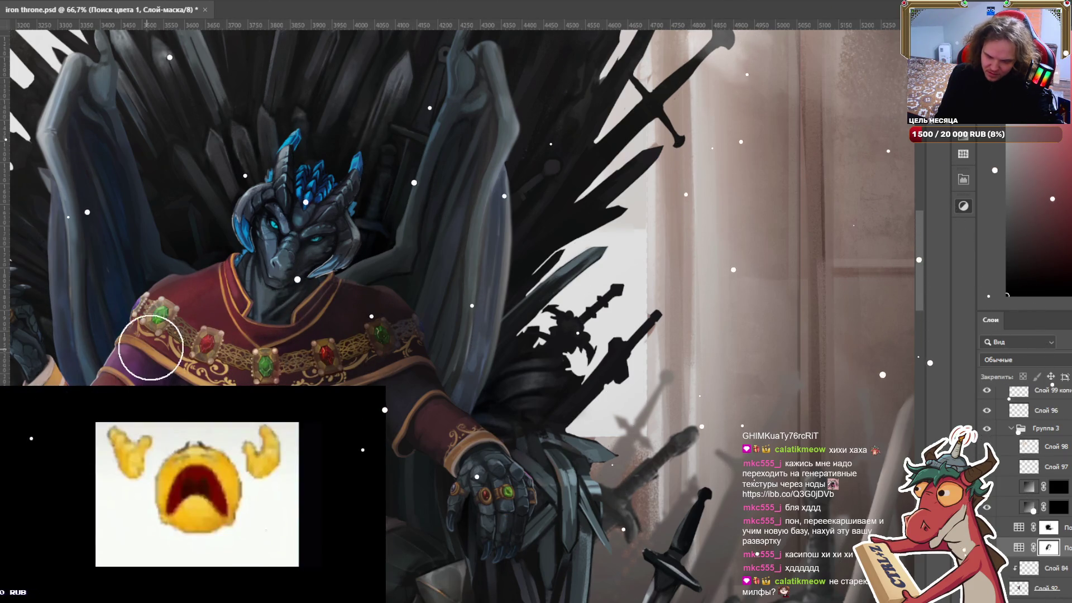
scroll(139, 309, down, 2)
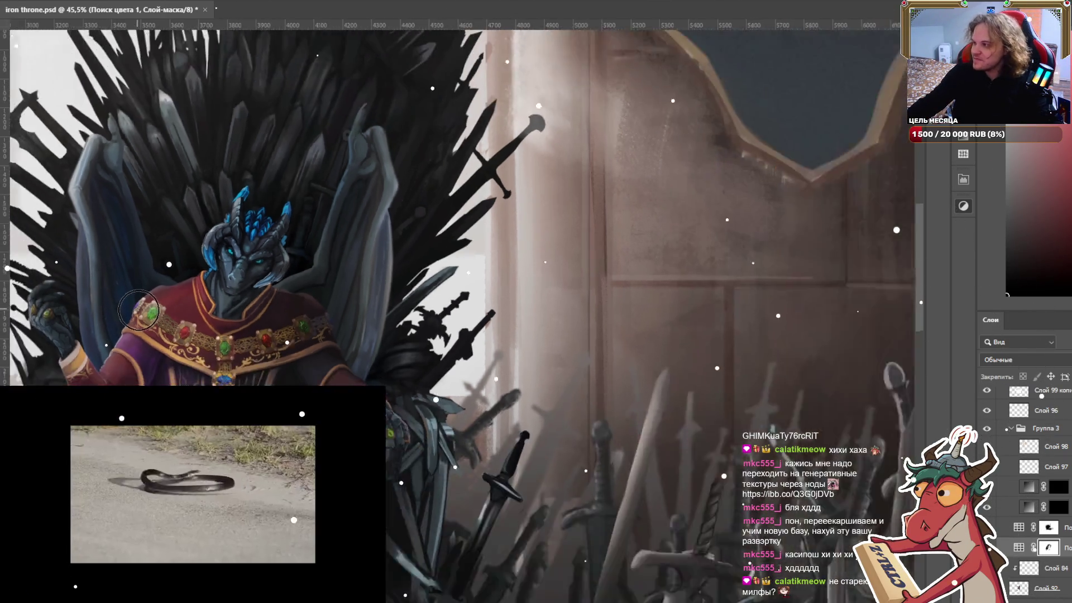
scroll(140, 310, down, 2)
scroll(208, 303, down, 2)
scroll(311, 311, down, 2)
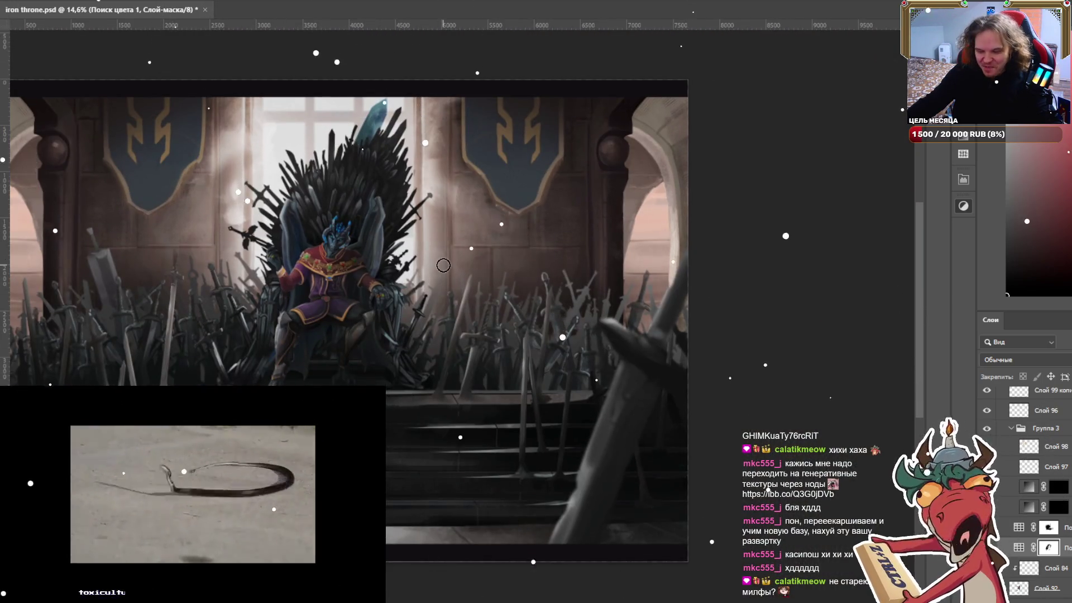
scroll(391, 274, up, 1)
scroll(203, 301, up, 1)
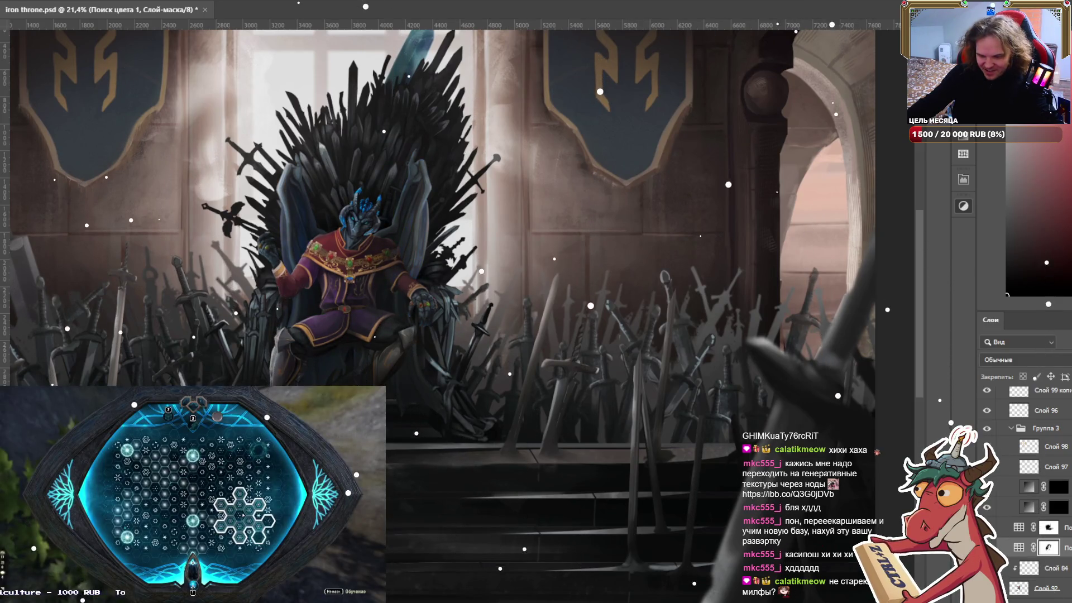
Zoom in and pan the view to the king's chest and jewelled collar.
scroll(639, 412, down, 2)
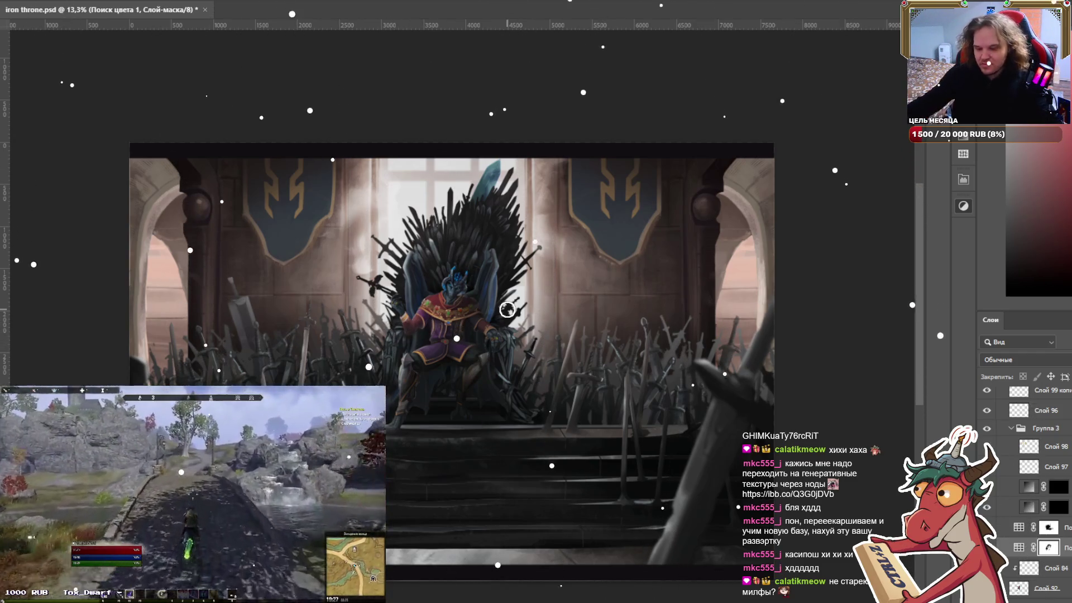
scroll(399, 329, up, 3)
scroll(472, 276, up, 1)
scroll(445, 278, up, 2)
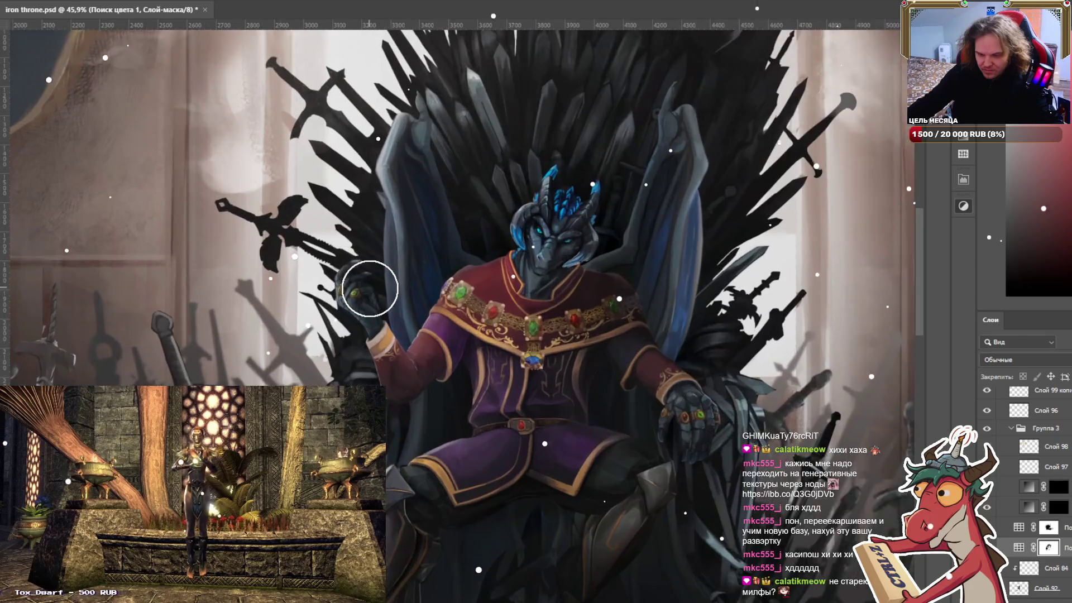
scroll(484, 387, up, 1)
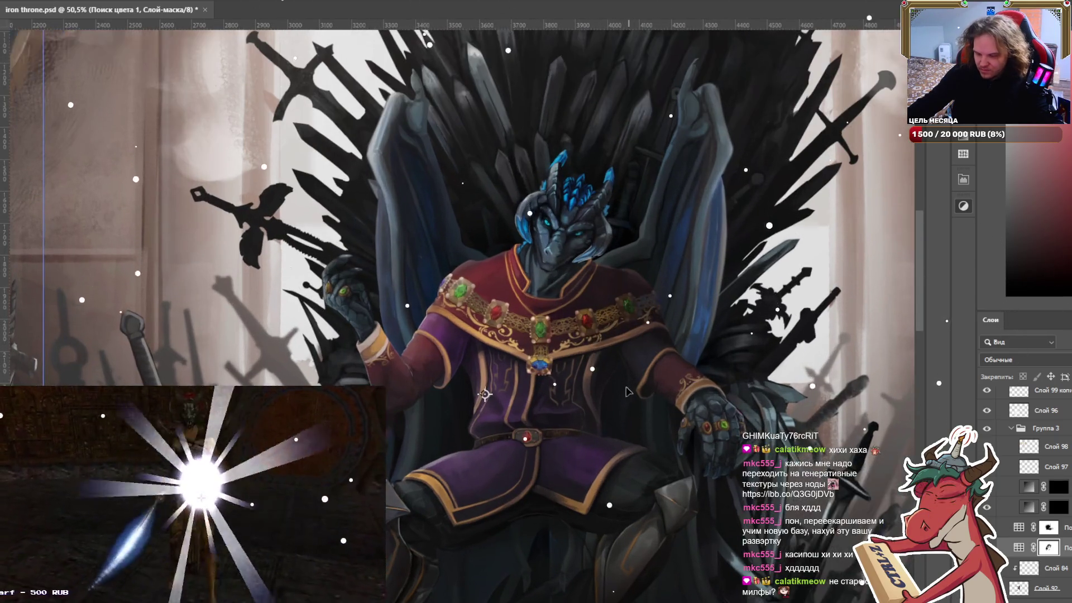
scroll(475, 385, up, 1)
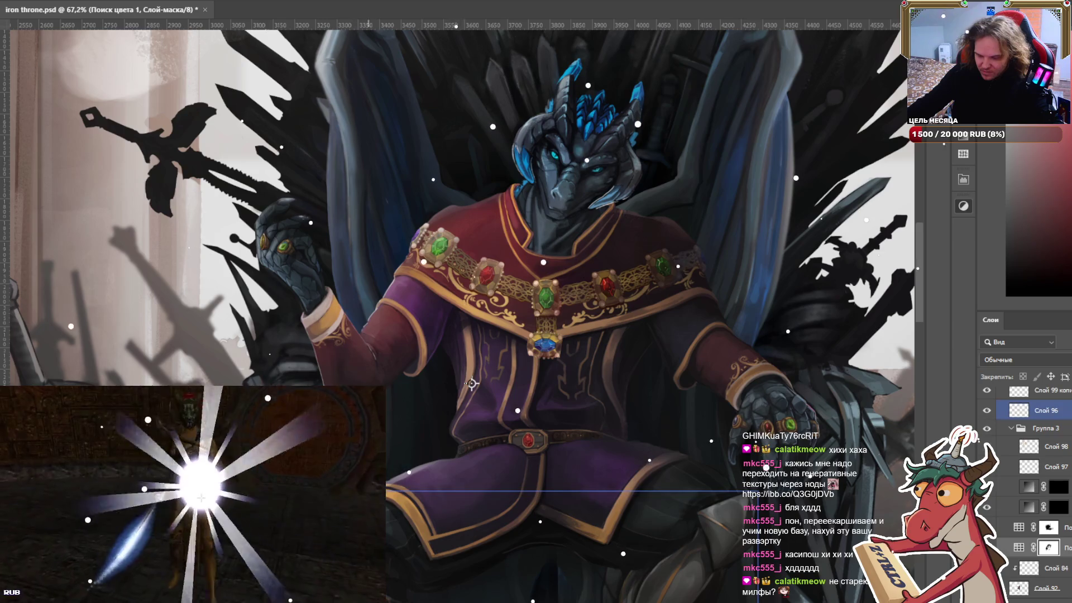
drag(536, 338, 468, 434)
Zoom closer on the king's face and collar, then make Слой 61 the active layer.
scroll(346, 391, up, 1)
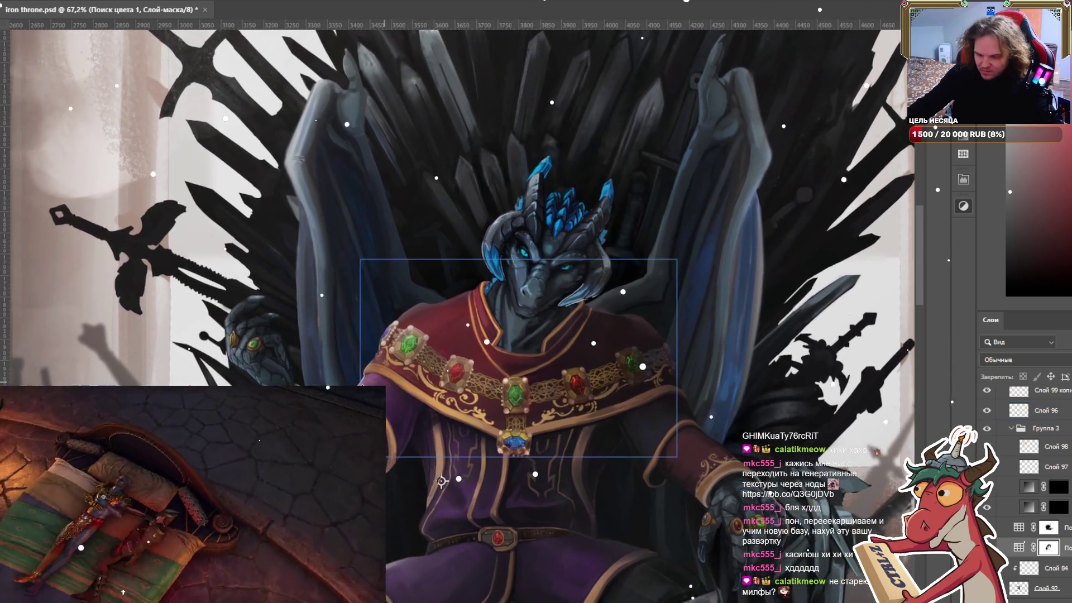
scroll(235, 347, up, 2)
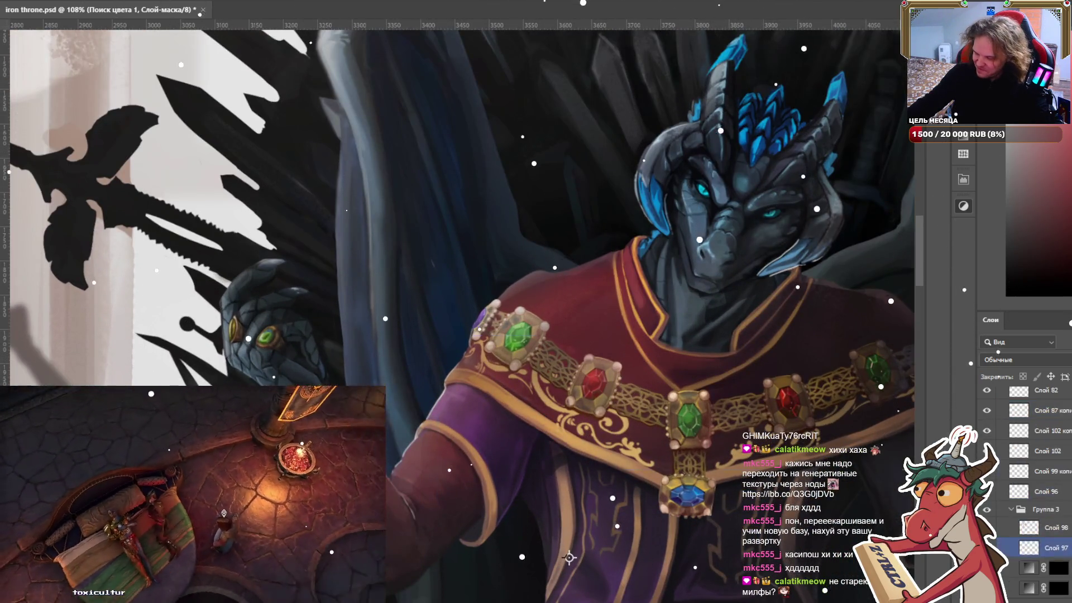
scroll(1049, 492, up, 3)
scroll(1063, 517, up, 2)
scroll(1063, 517, up, 4)
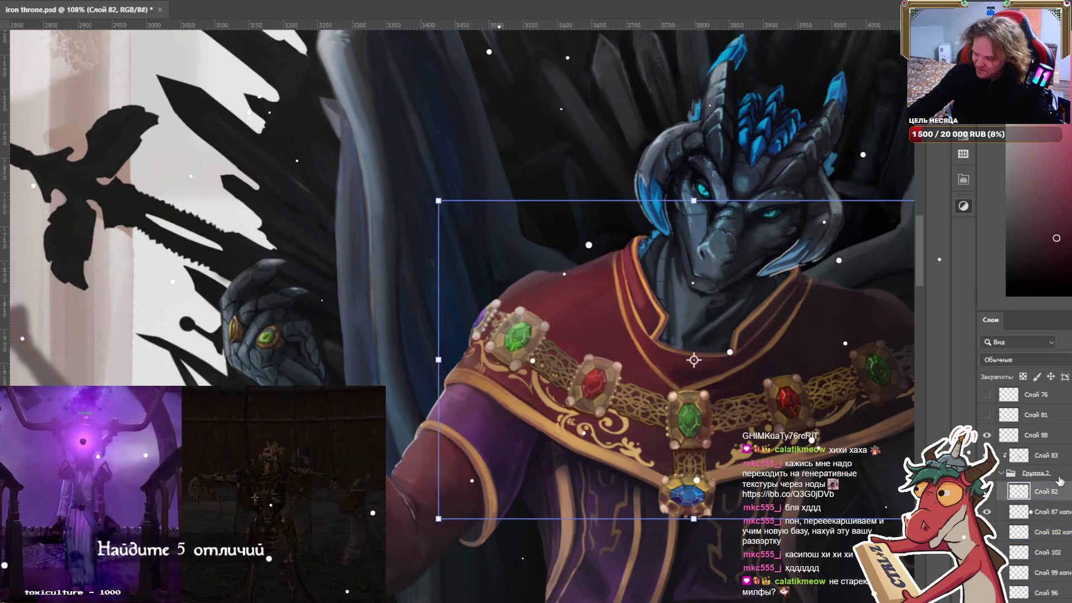
click(1057, 475)
click(1055, 516)
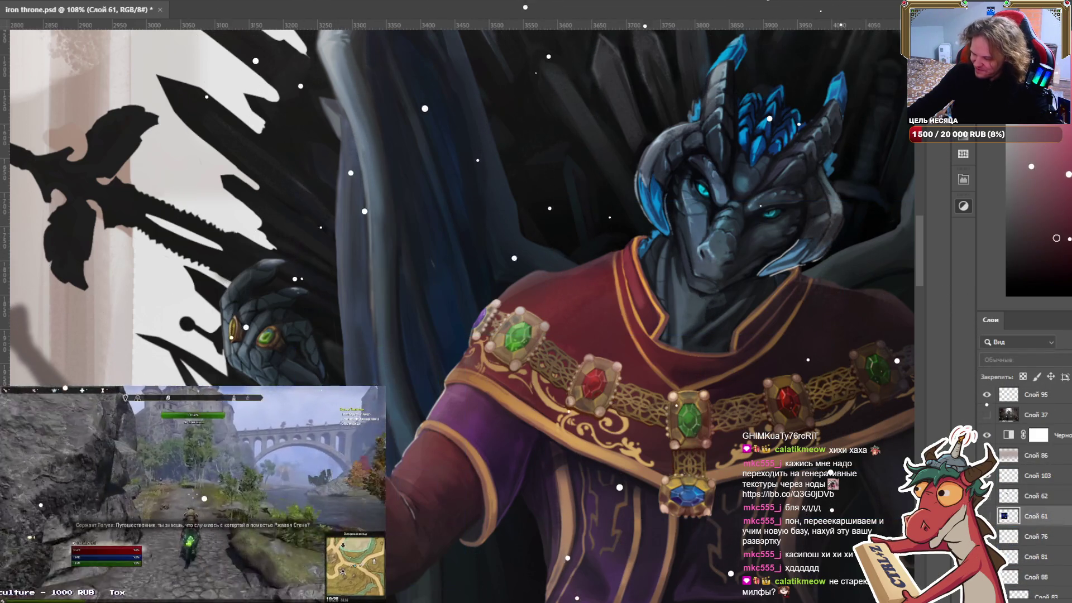
key(ctrl+shift+alt+n)
scroll(310, 432, up, 5)
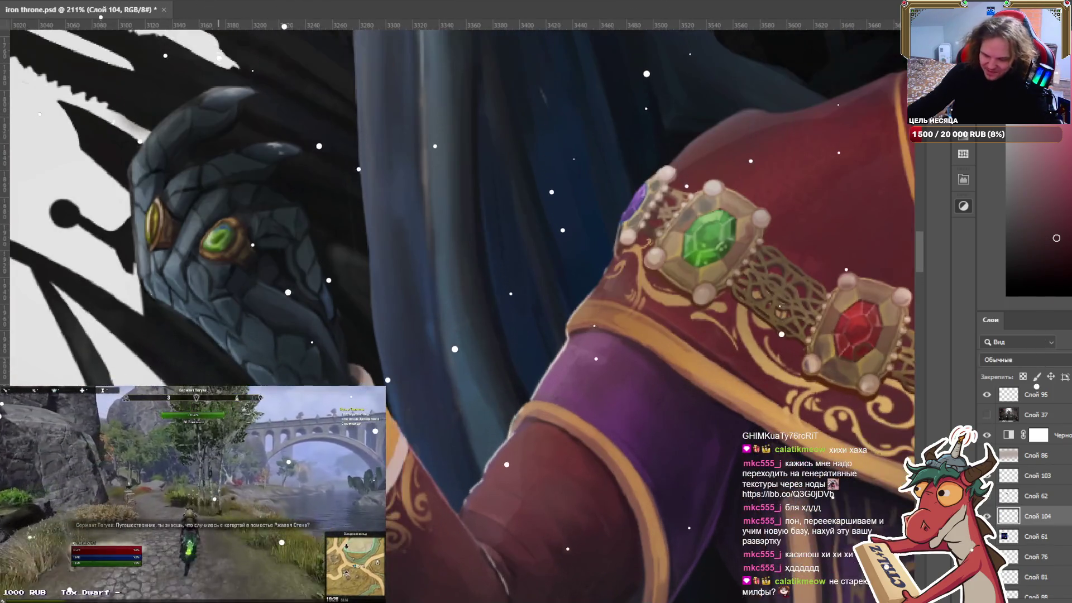
key(bracketleft)
key(bracketleft)
key(bracketleft)
key(bracketleft)
key(bracketleft)
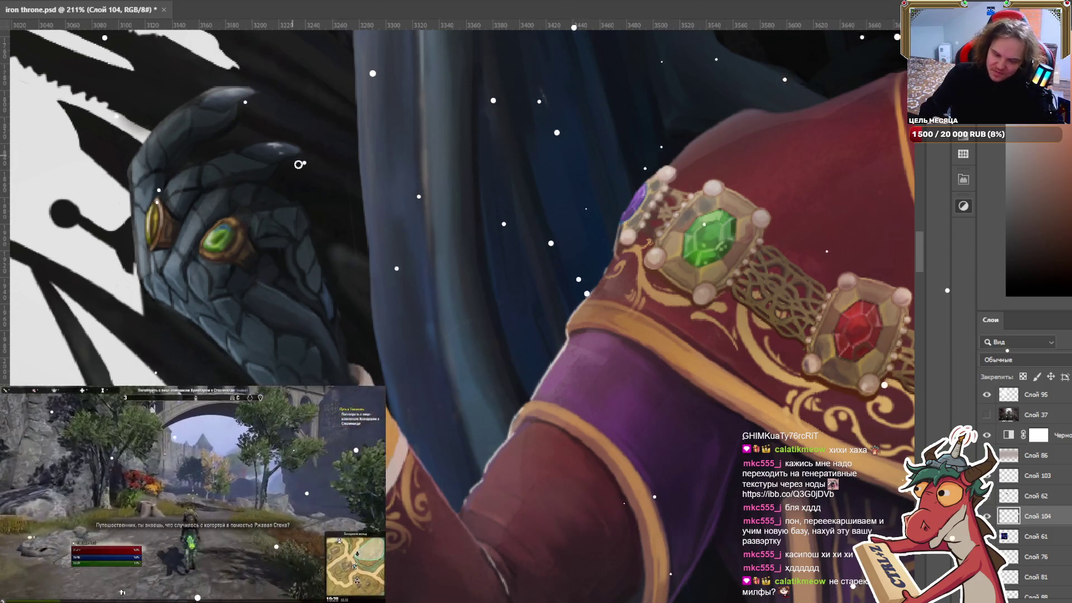
drag(298, 163, 473, 253)
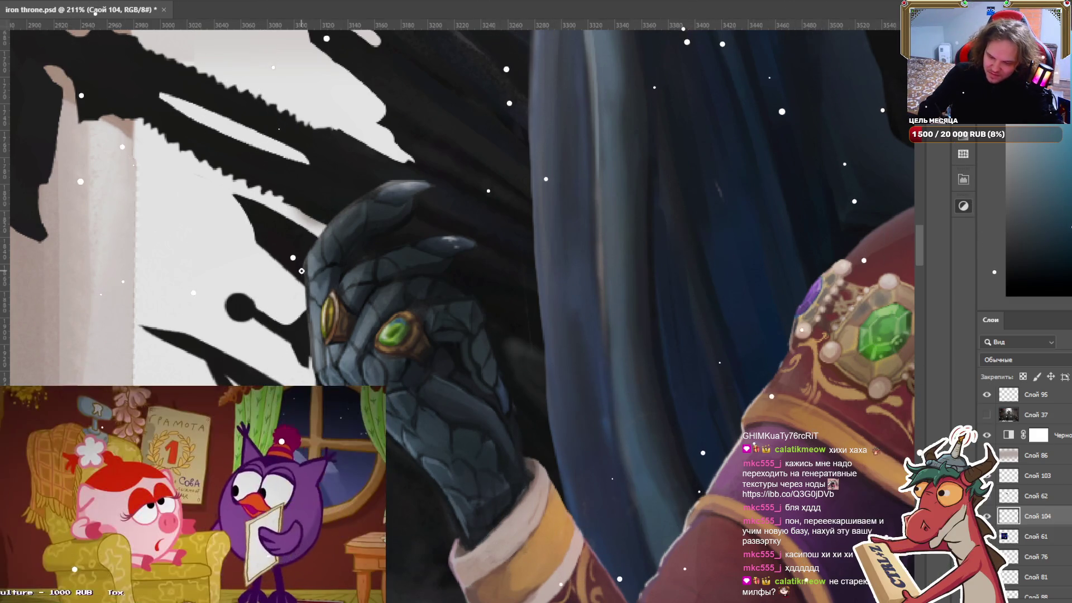
drag(302, 276, 308, 320)
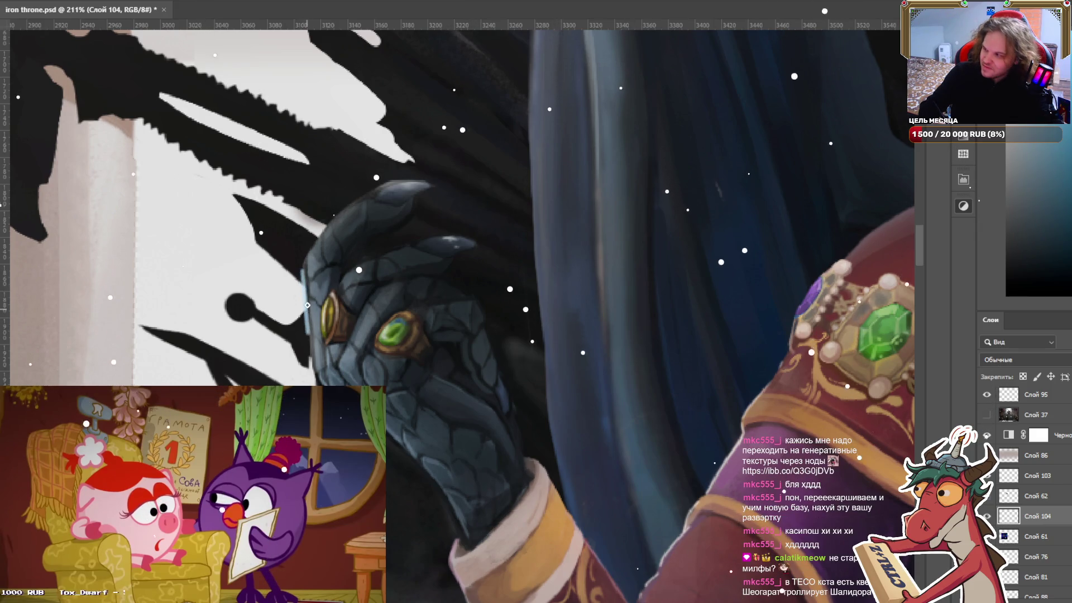
key(ctrl+z)
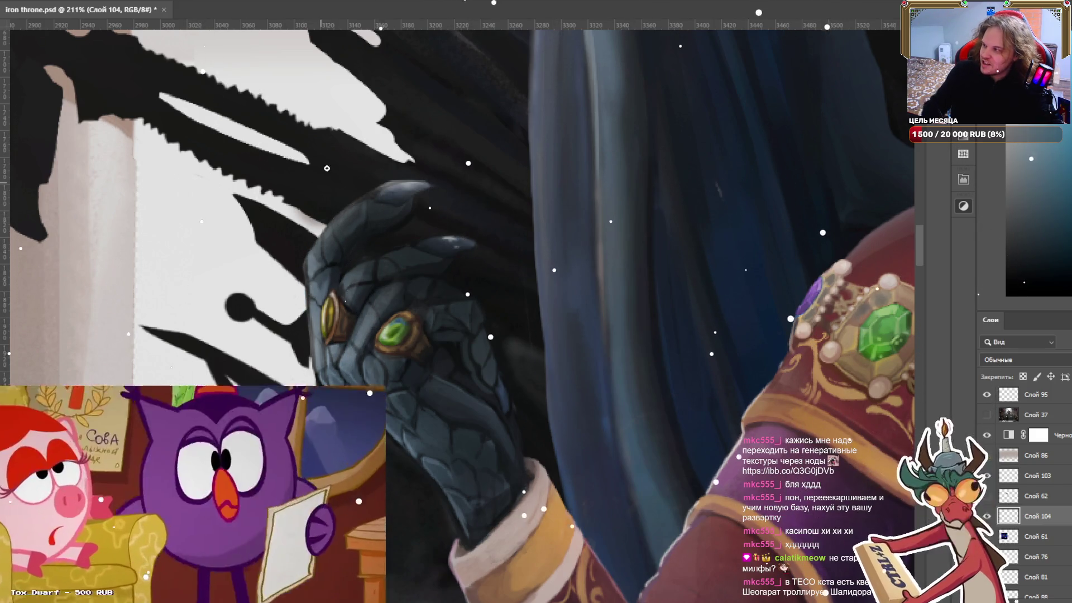
drag(426, 364, 441, 493)
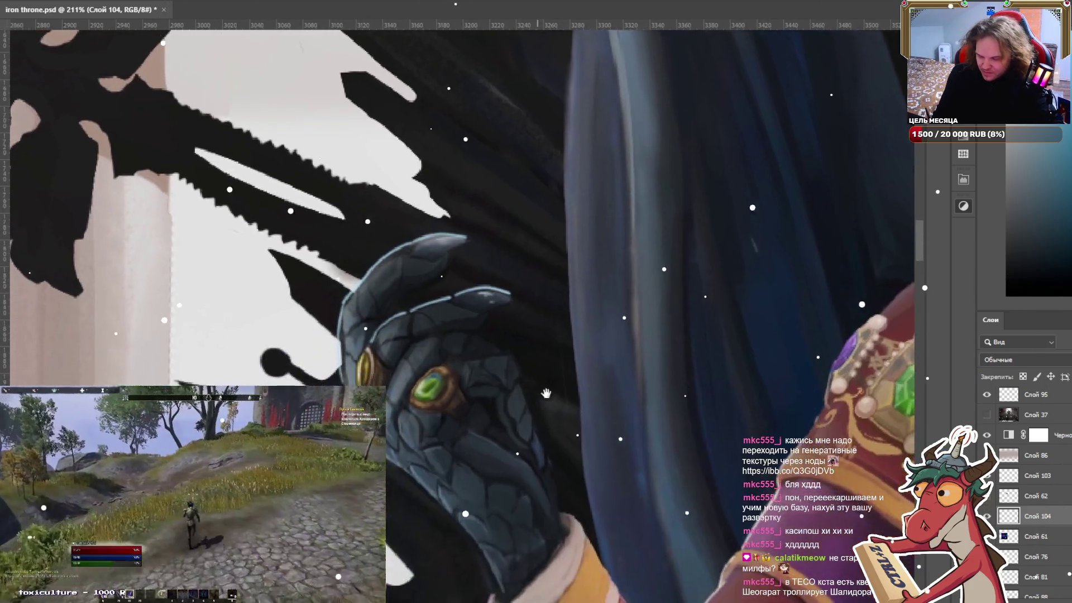
drag(511, 471, 479, 308)
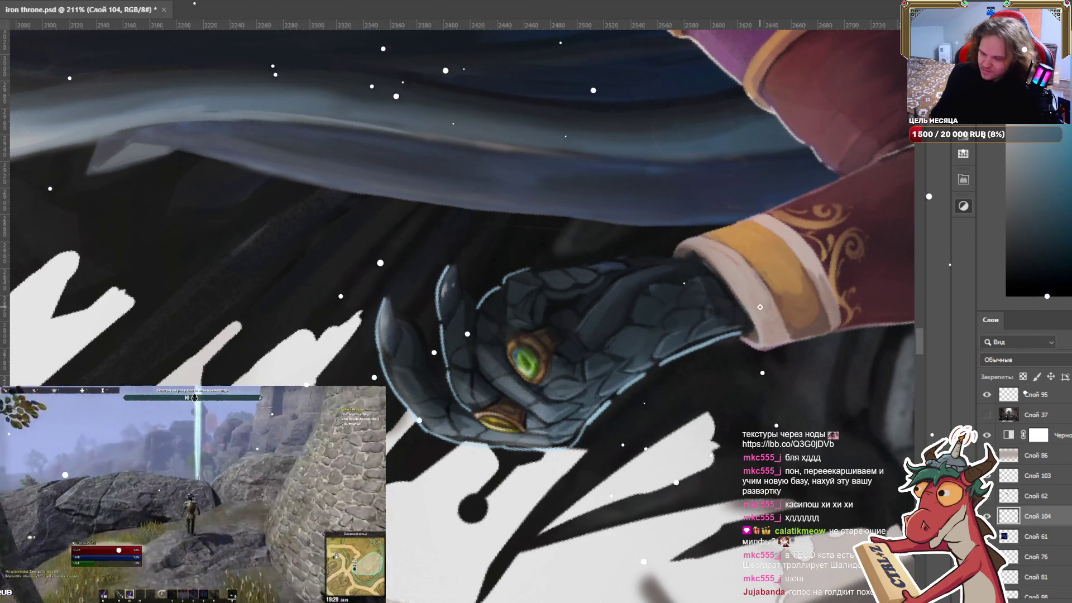
scroll(759, 307, down, 5)
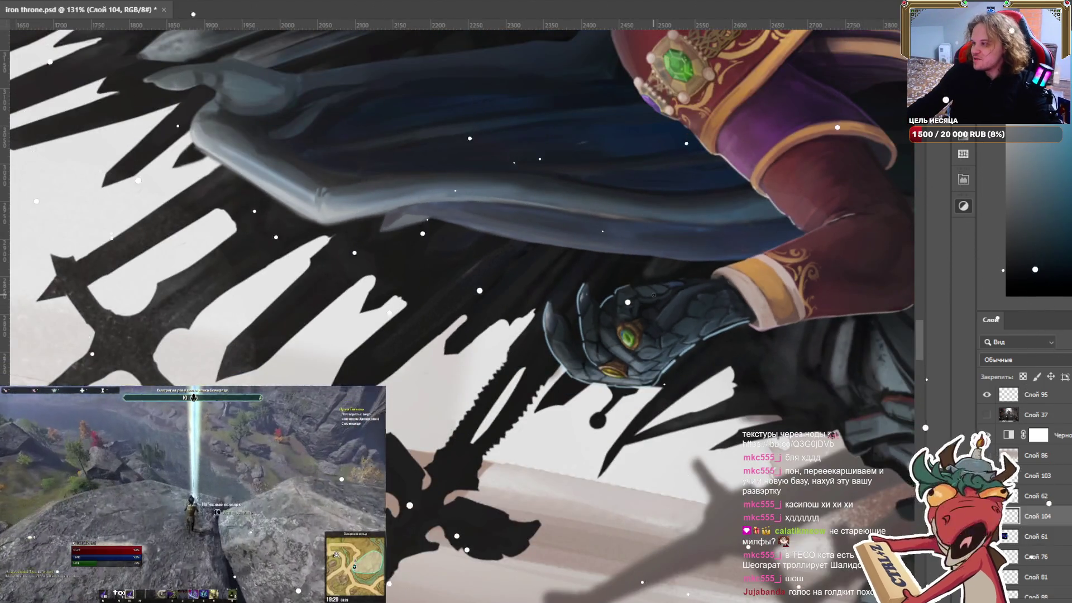
scroll(628, 288, down, 1)
scroll(628, 288, down, 3)
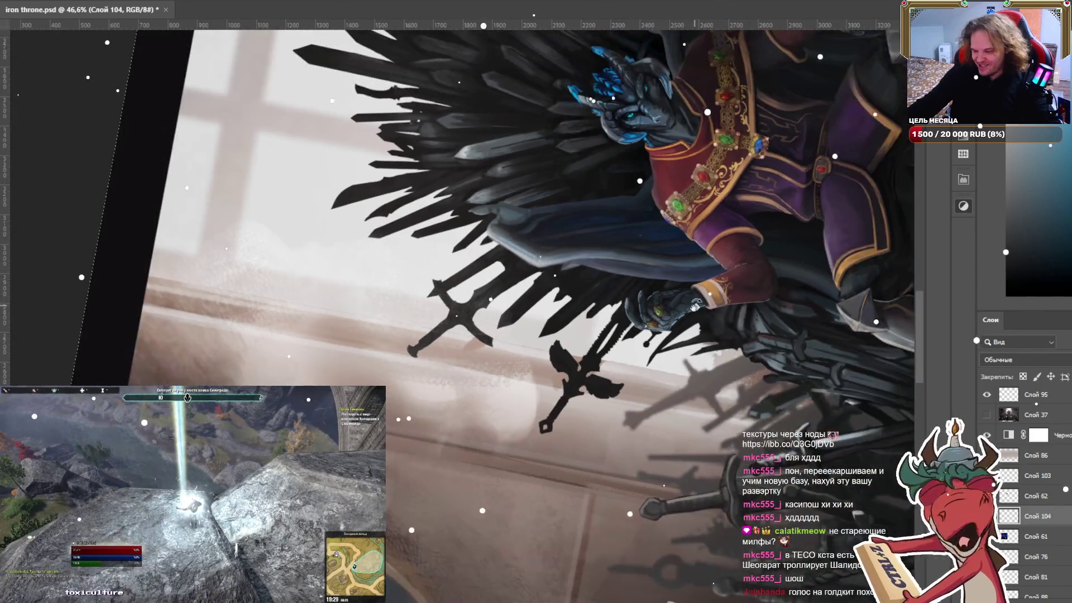
mouse_move(628, 288)
mouse_down()
mouse_move(558, 445)
mouse_move(391, 282)
mouse_up()
scroll(390, 282, down, 3)
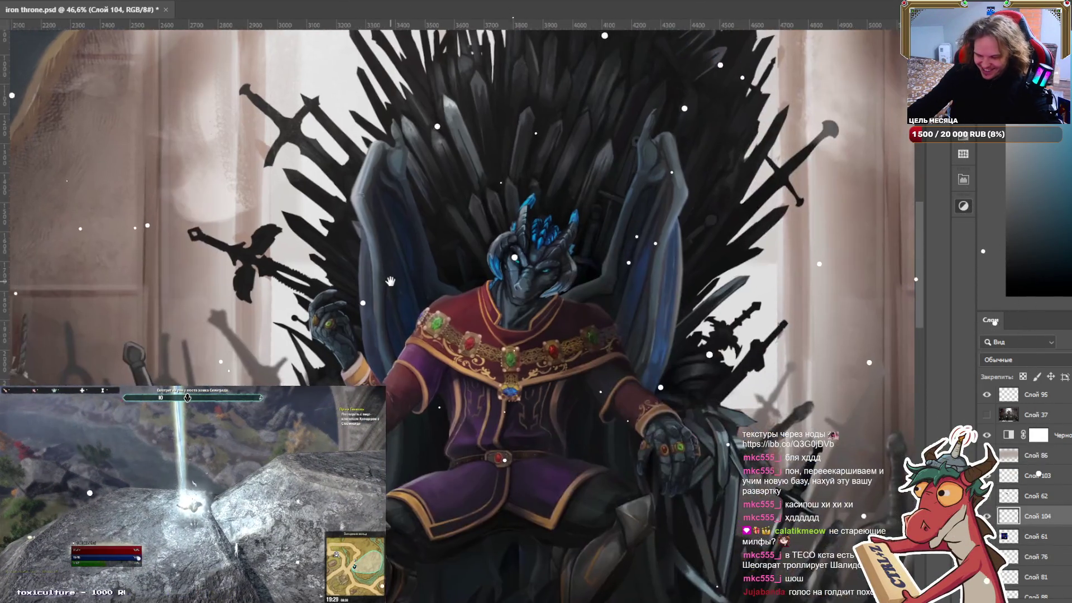
scroll(391, 282, down, 1)
scroll(309, 293, down, 1)
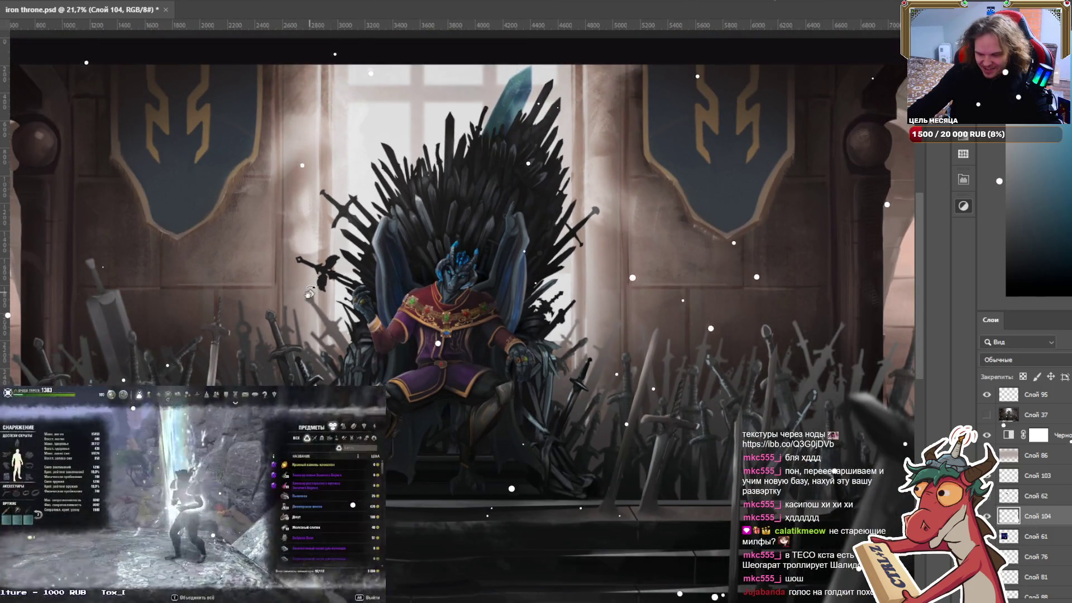
Compare the Черно-белое 1 adjustment on and off, leave it hidden, and select Слой 91.
scroll(309, 292, down, 1)
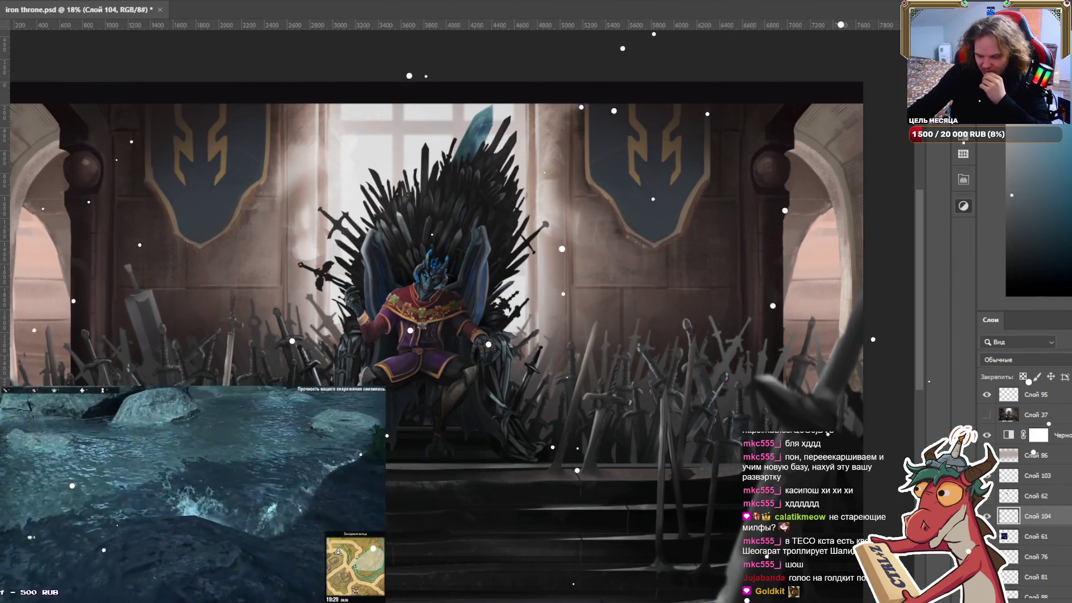
scroll(1028, 491, down, 3)
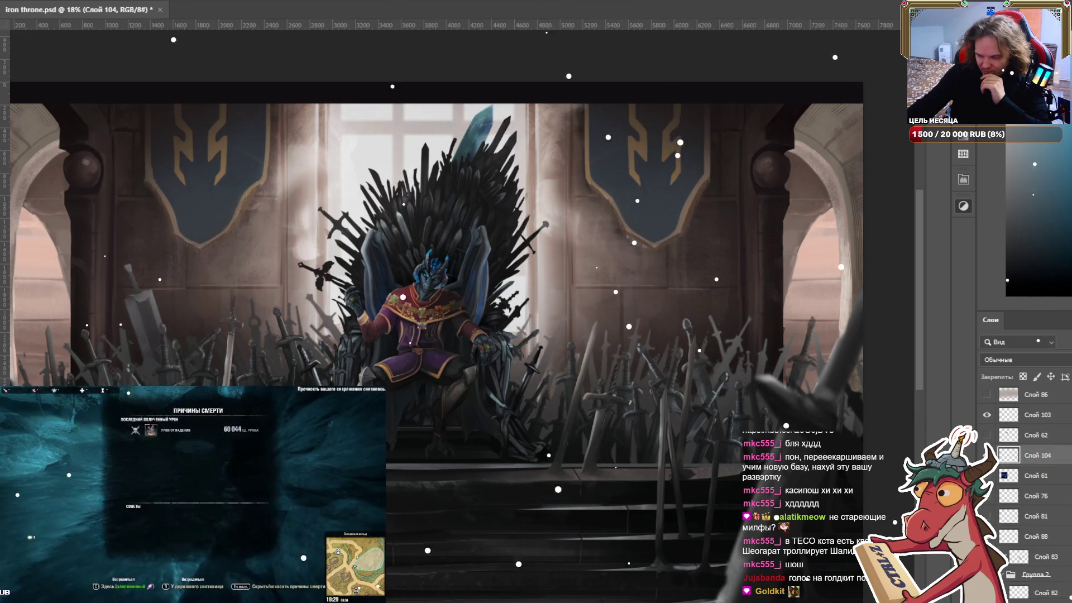
scroll(991, 400, up, 2)
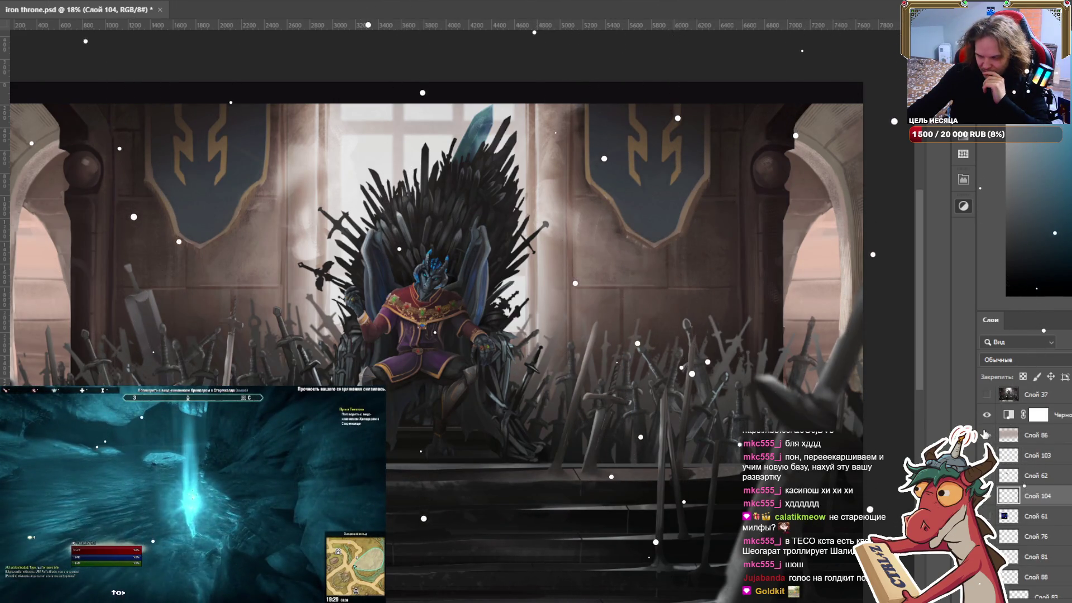
click(986, 419)
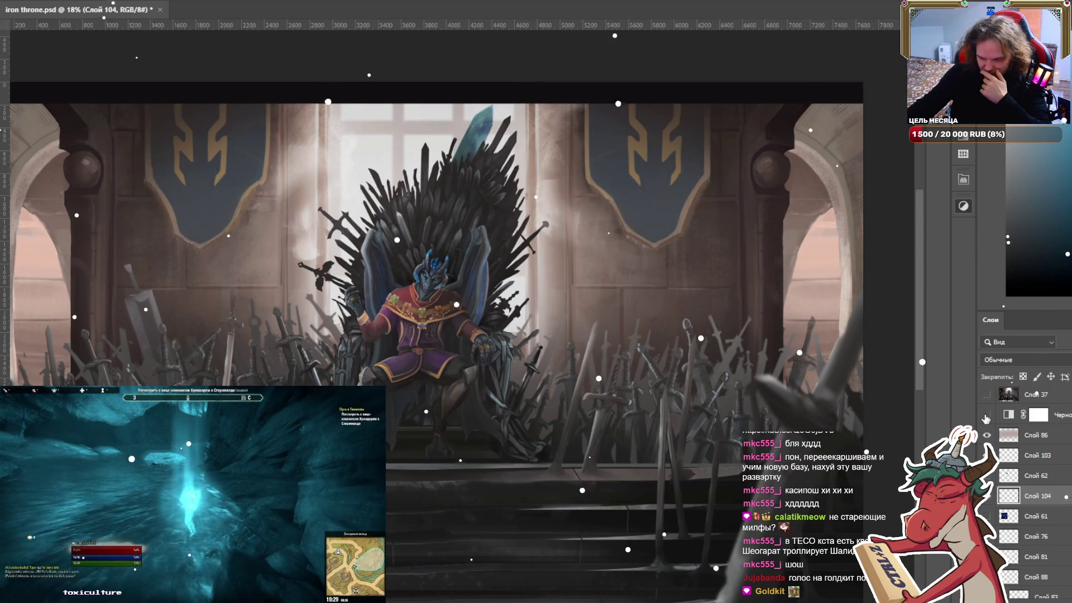
click(986, 418)
click(985, 419)
scroll(472, 368, down, 2)
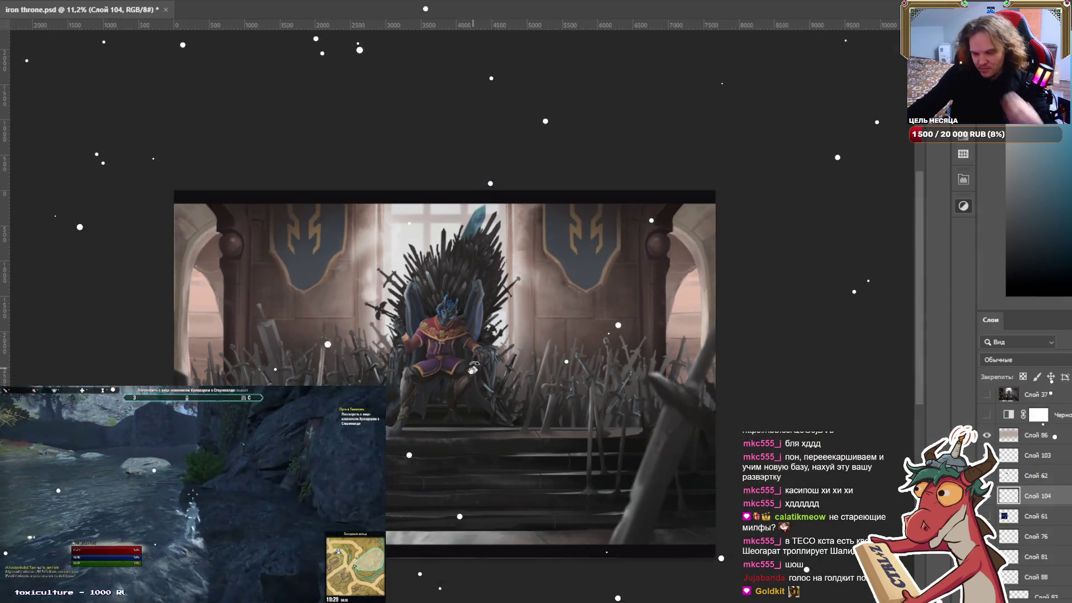
scroll(452, 464, up, 2)
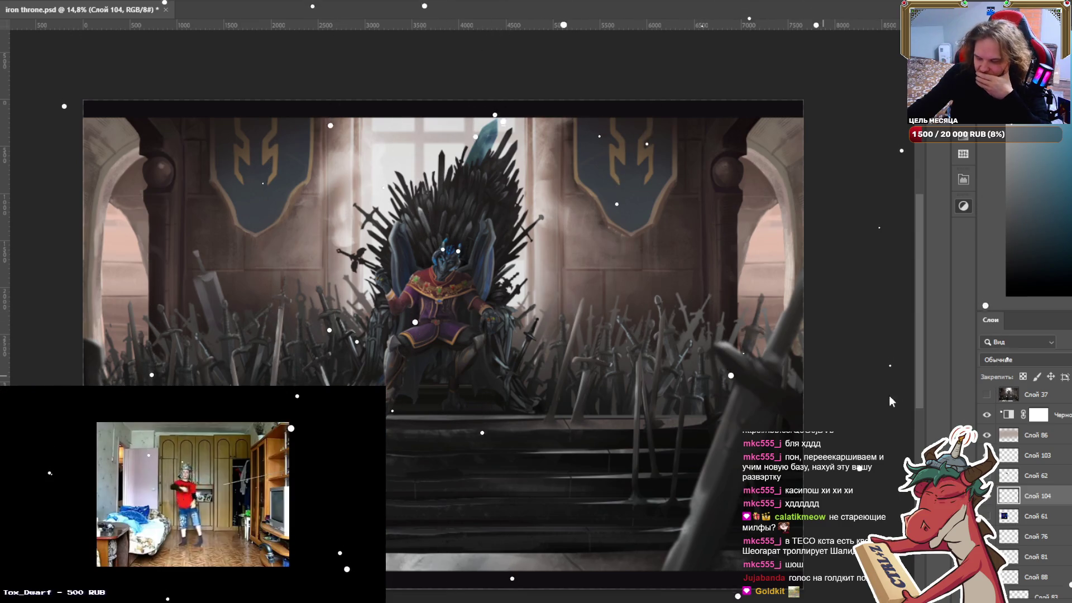
scroll(999, 408, up, 1)
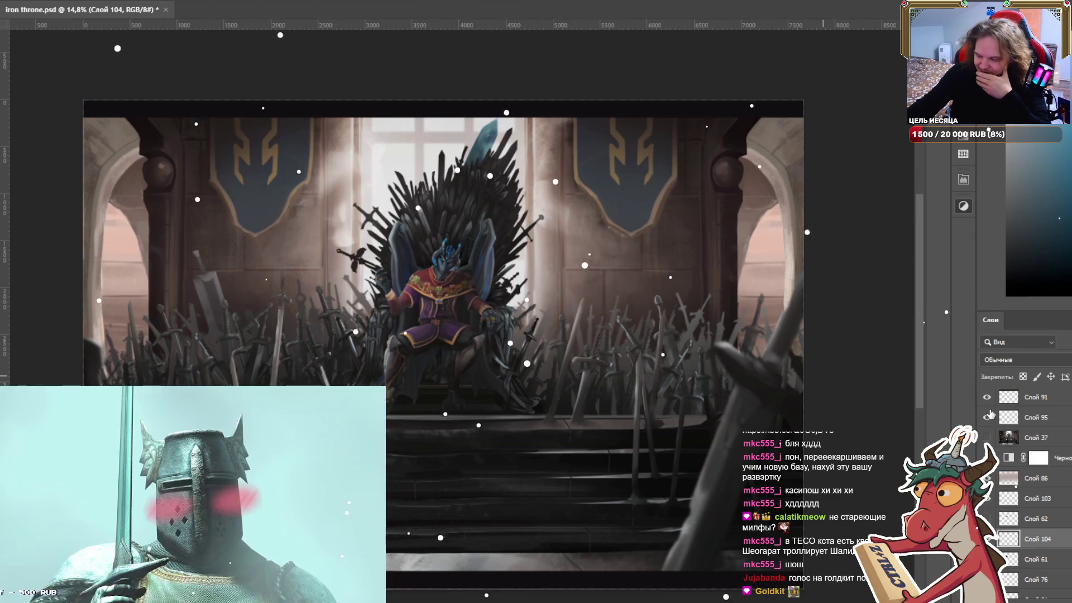
click(1053, 400)
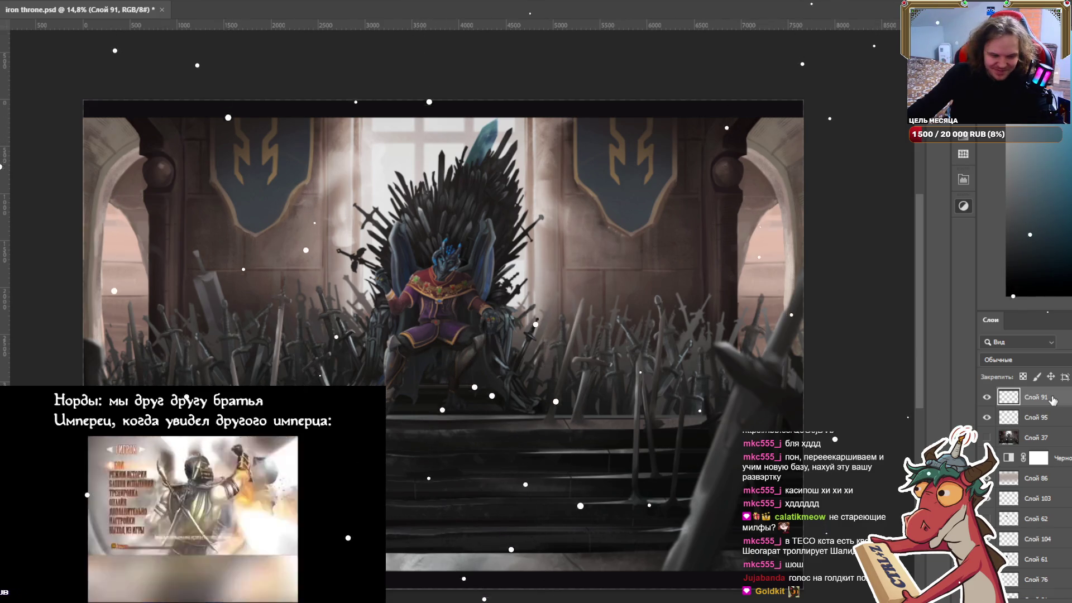
Stamp all visible layers into a merged copy with Ctrl+Alt+Shift+E.
key(ctrl+shift+alt+e)
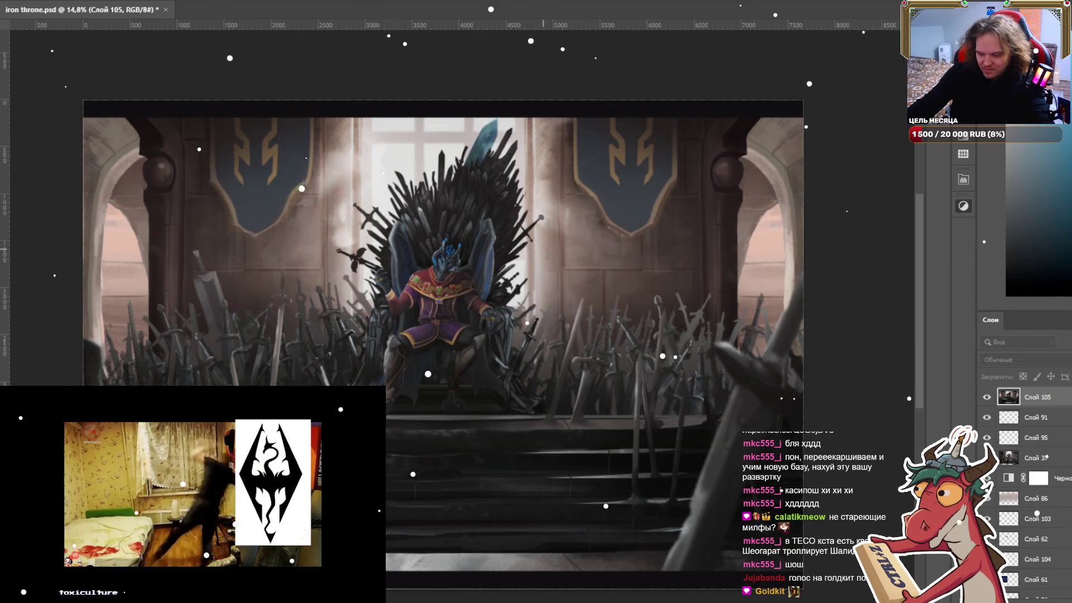
scroll(441, 282, up, 5)
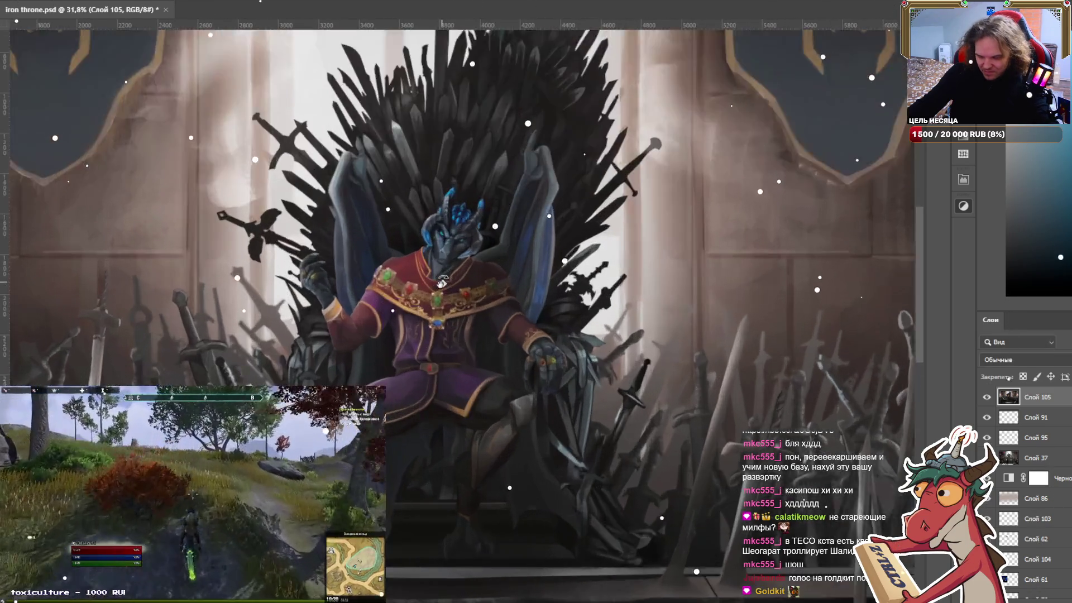
scroll(442, 282, up, 2)
scroll(442, 282, up, 2)
scroll(441, 282, down, 2)
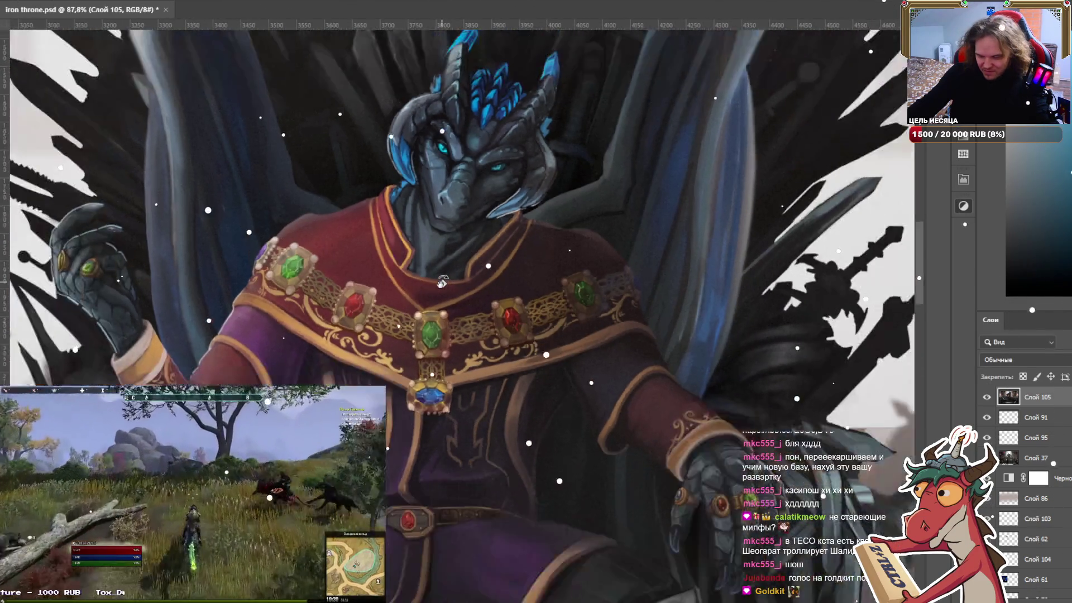
scroll(442, 282, down, 3)
scroll(441, 282, down, 1)
scroll(441, 282, down, 1)
scroll(441, 281, down, 1)
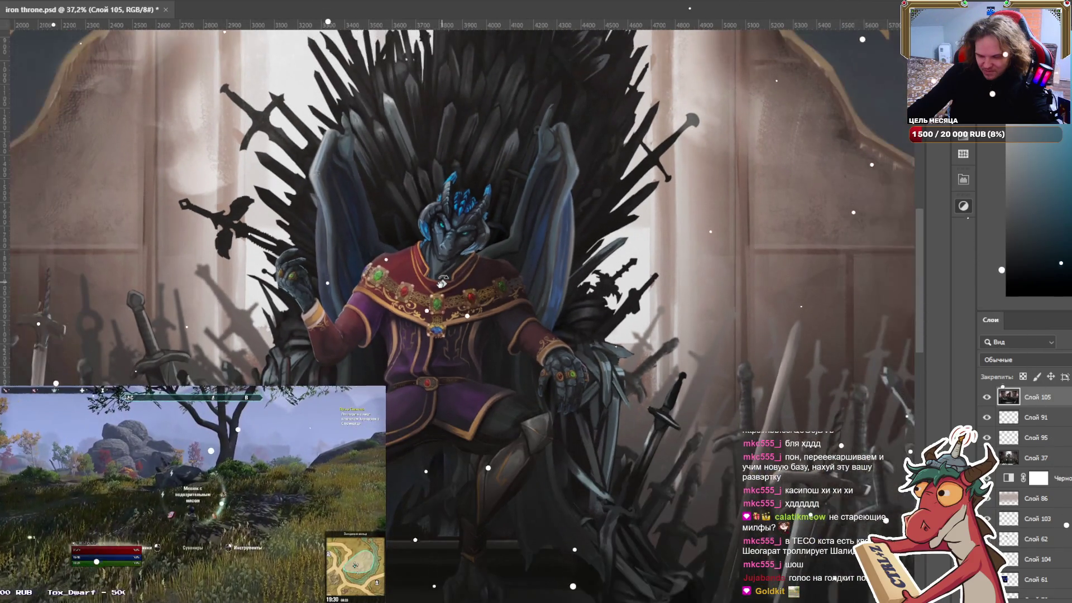
scroll(441, 282, down, 2)
scroll(441, 282, up, 1)
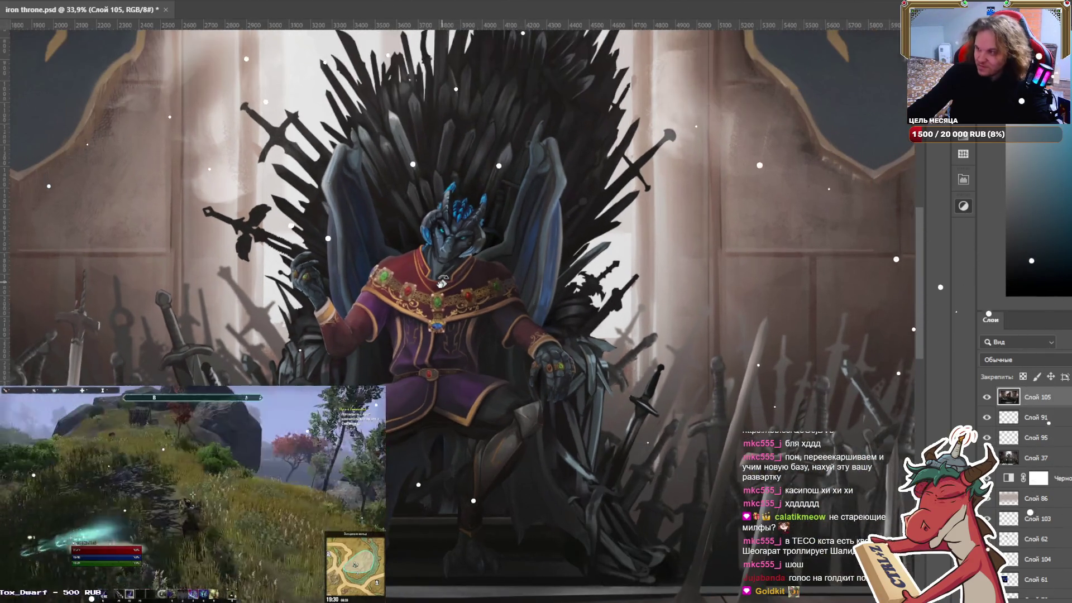
Reframe the view on the king and whole painting, then undo the merged copy layer.
drag(442, 282, 615, 203)
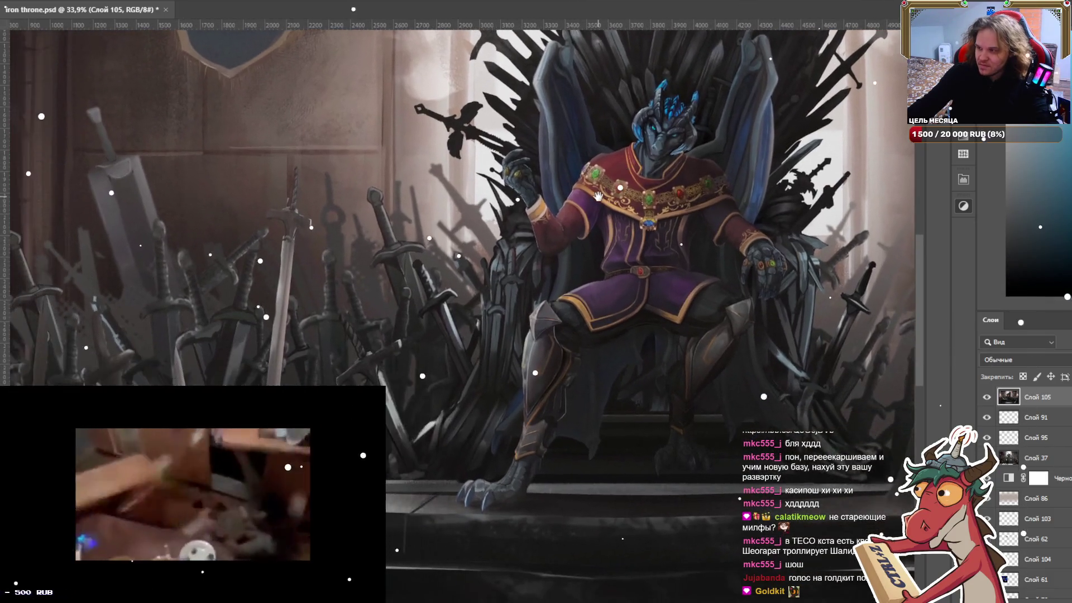
scroll(614, 202, down, 2)
scroll(547, 212, down, 2)
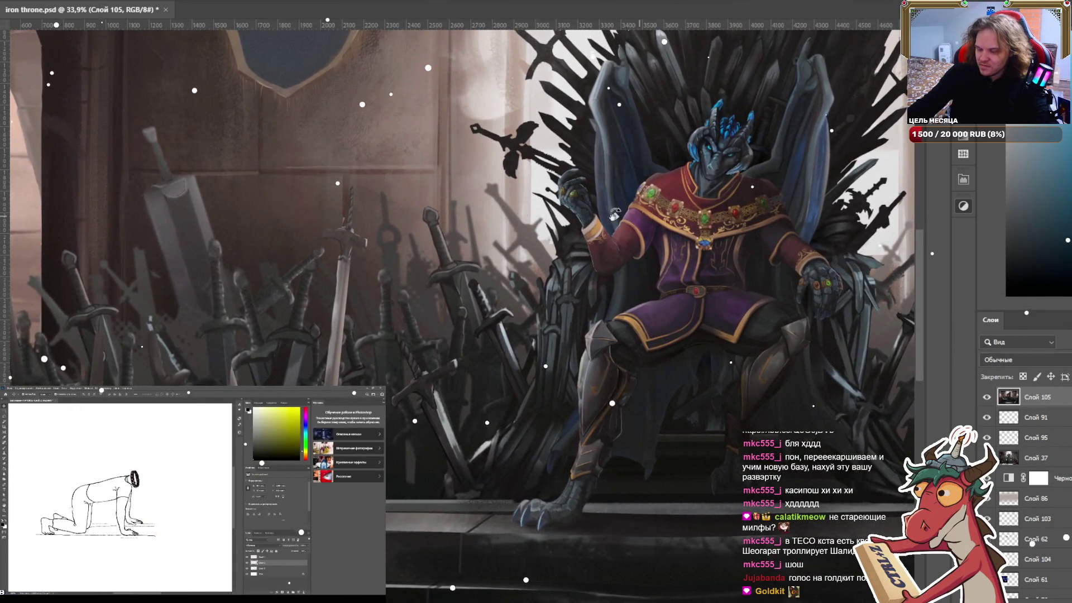
scroll(475, 222, down, 5)
scroll(475, 222, down, 2)
drag(476, 222, 334, 261)
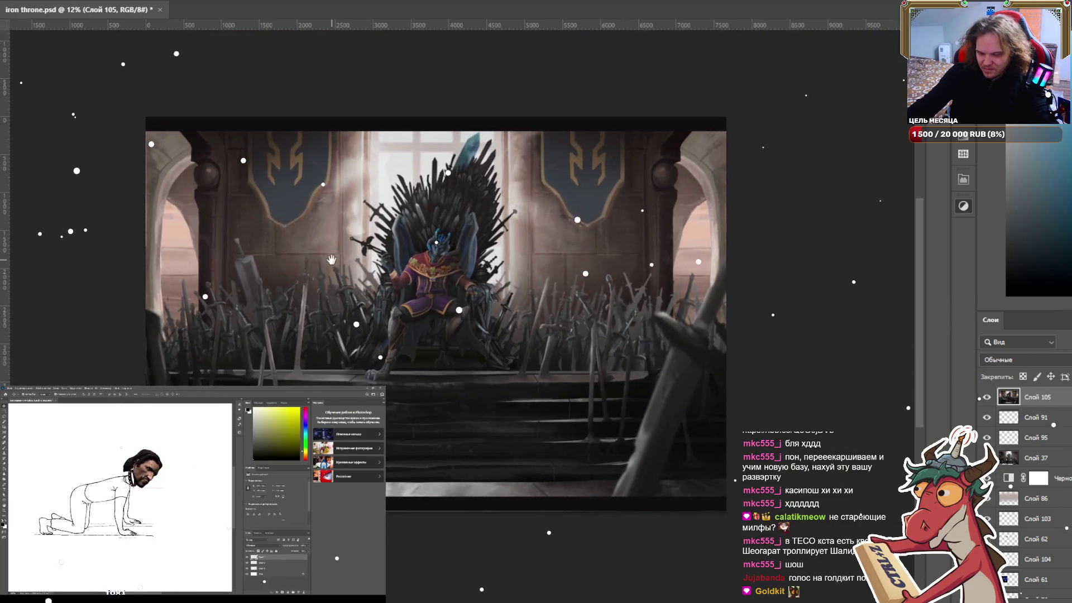
scroll(334, 261, up, 1)
scroll(334, 261, up, 1)
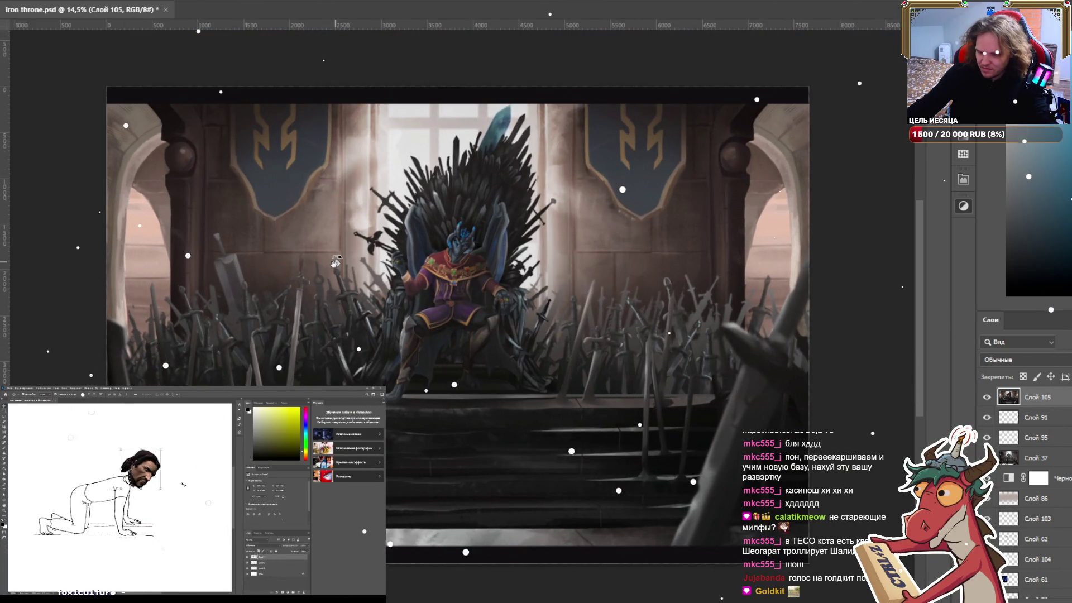
key(ctrl+z)
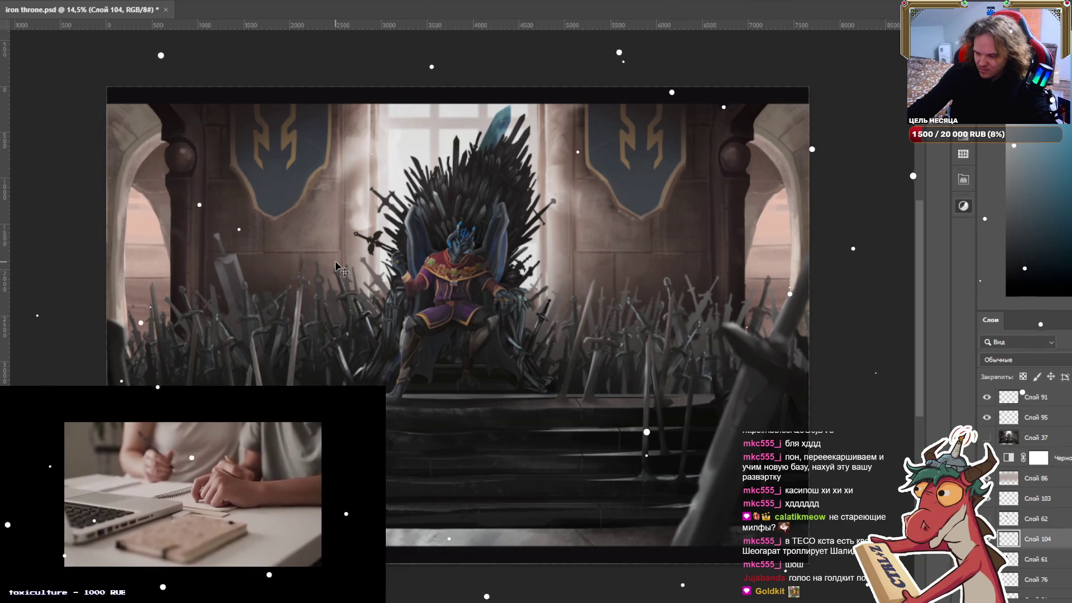
Add a new empty layer directly above the Черно-белое 1 adjustment layer.
scroll(419, 379, up, 1)
scroll(419, 379, down, 2)
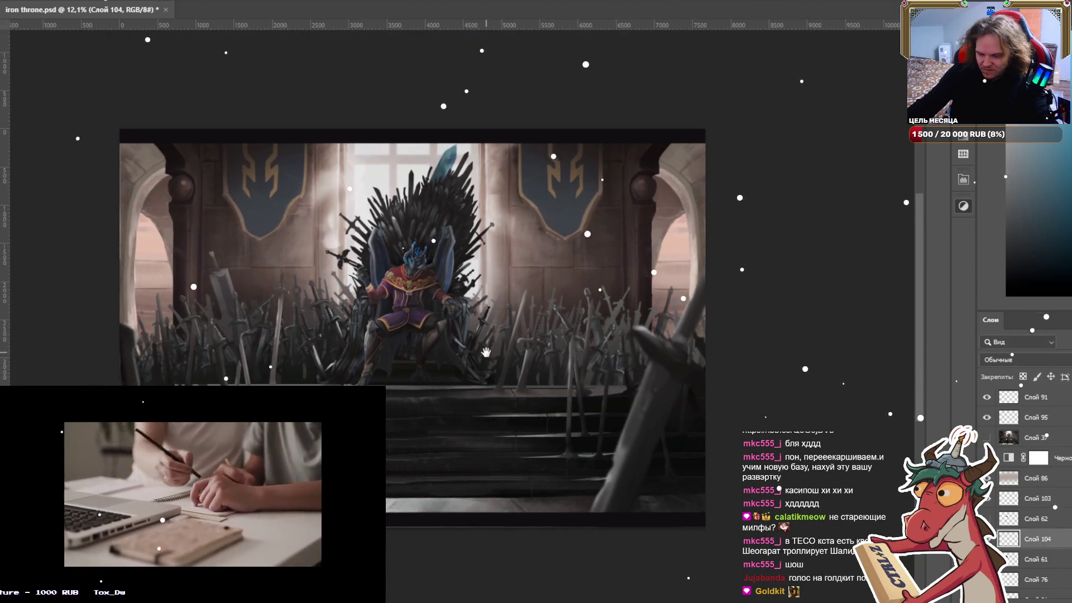
scroll(419, 379, up, 1)
scroll(419, 379, up, 1)
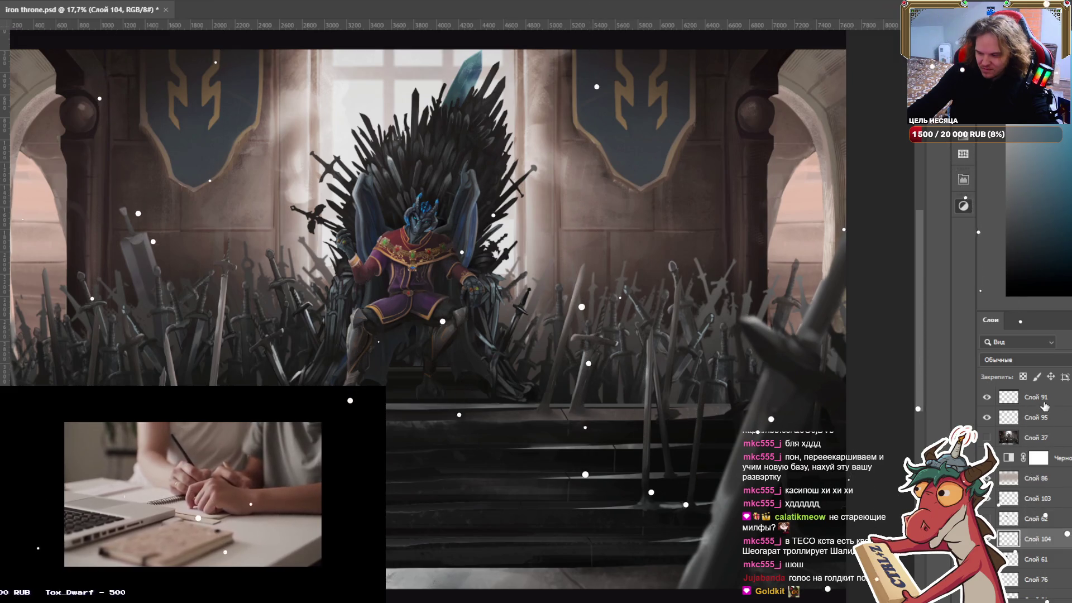
click(1045, 431)
click(1038, 458)
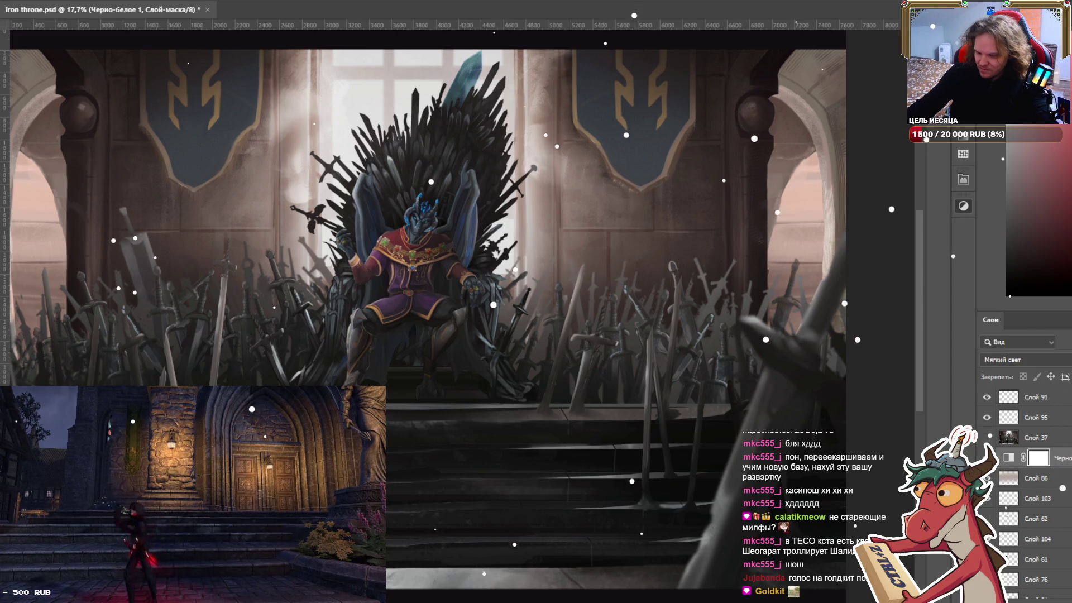
key(ctrl+shift+alt+n)
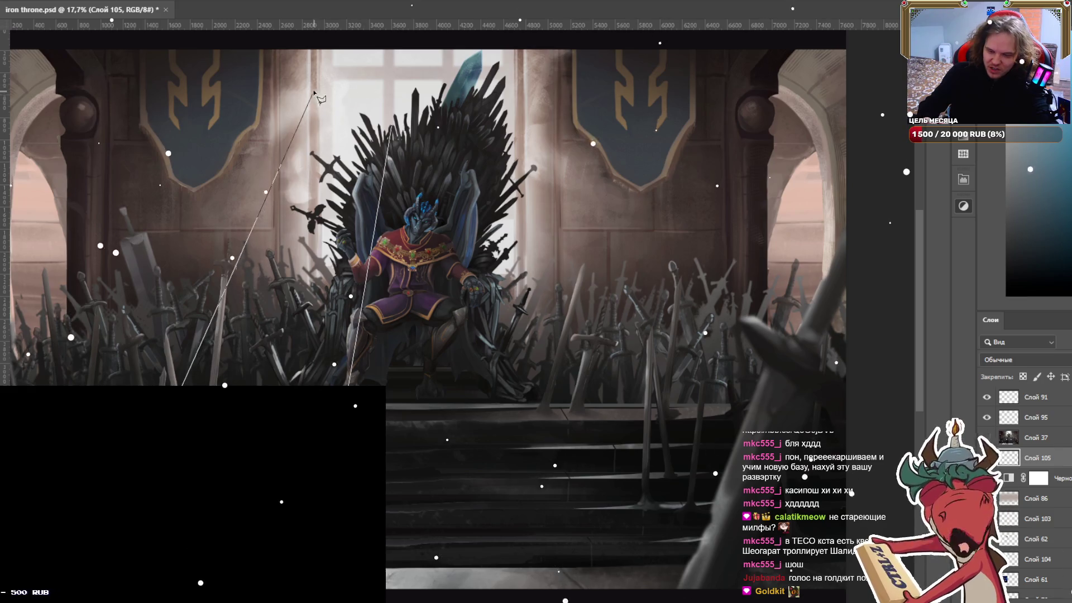
click(311, 56)
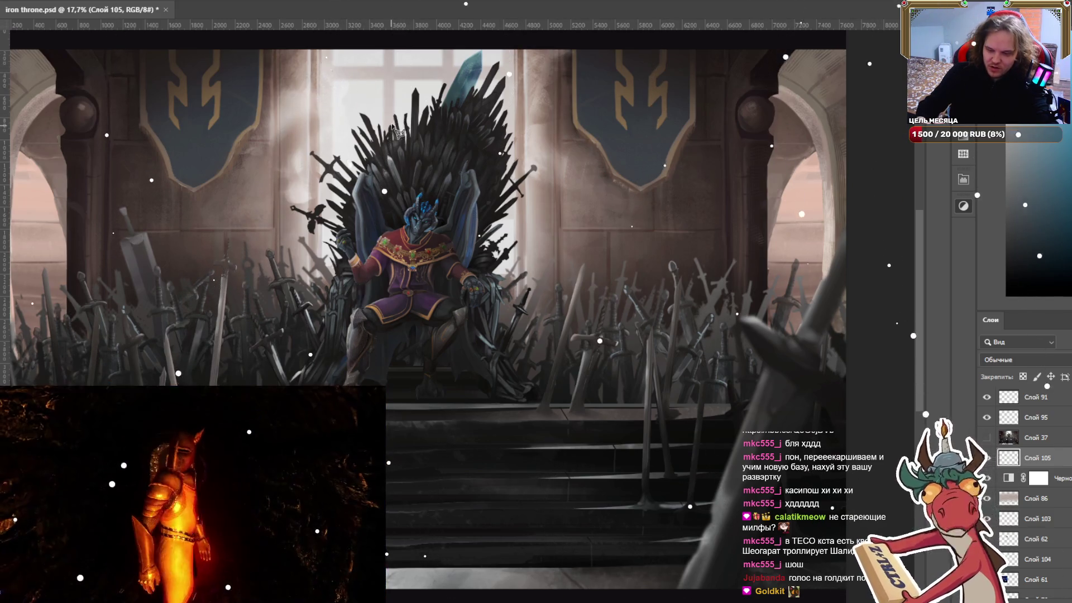
double_click(394, 115)
scroll(405, 109, down, 2)
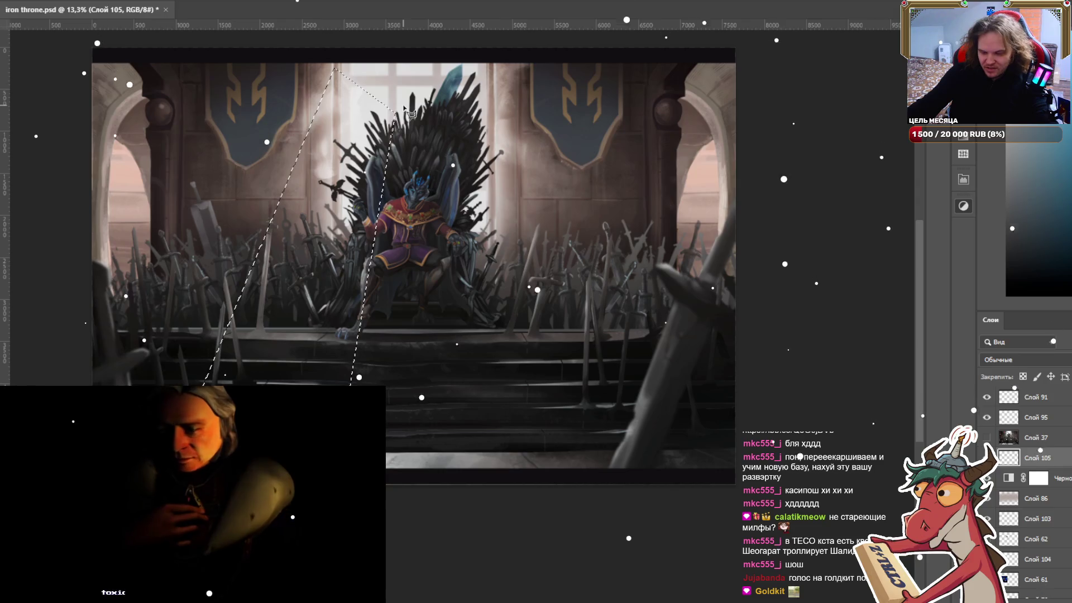
click(451, 137)
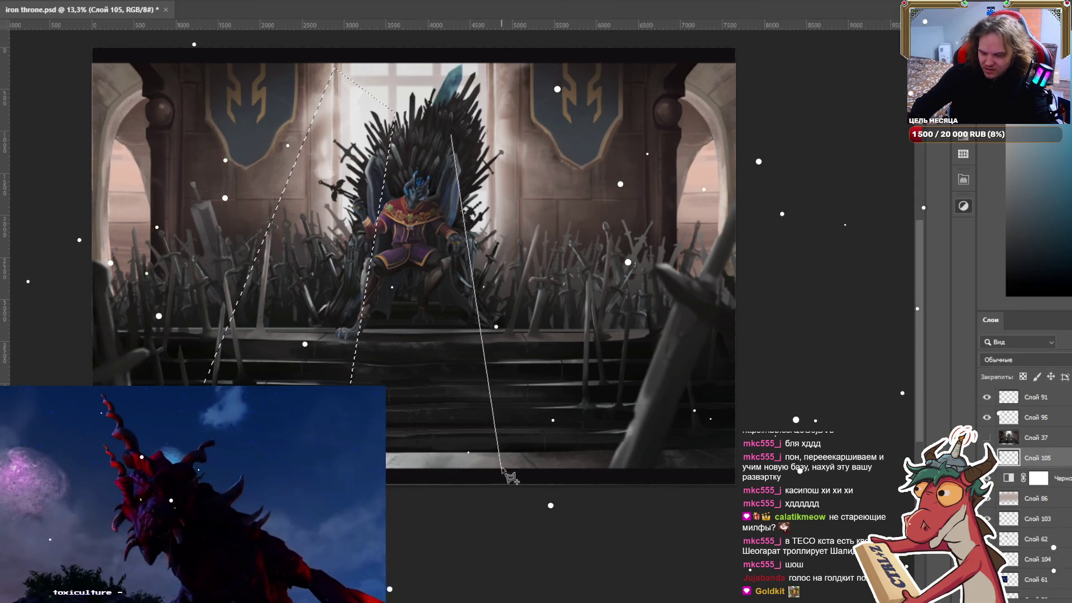
click(501, 467)
click(648, 472)
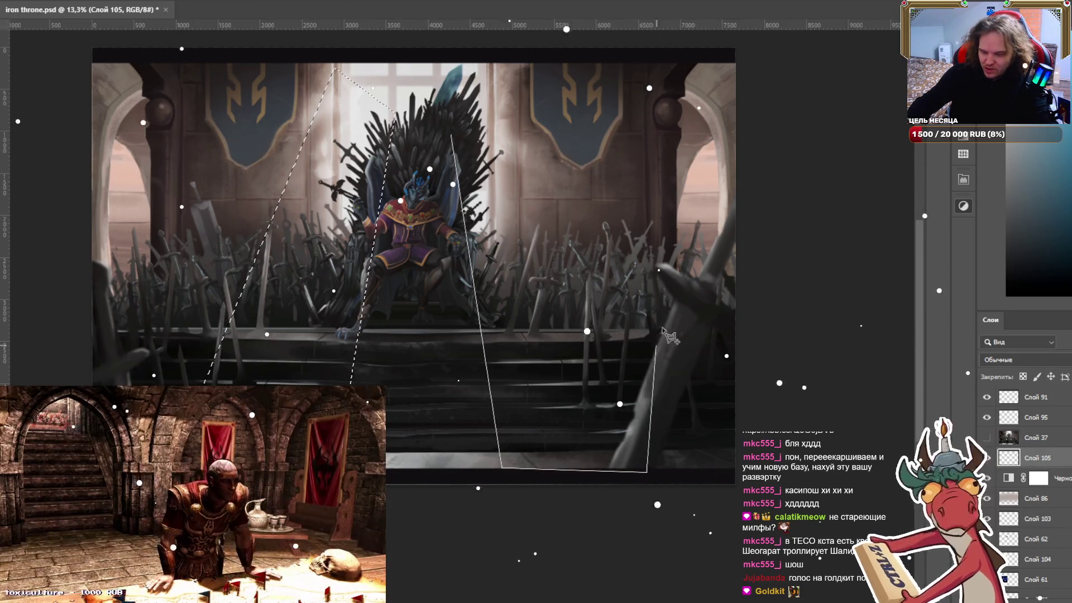
click(717, 244)
click(584, 54)
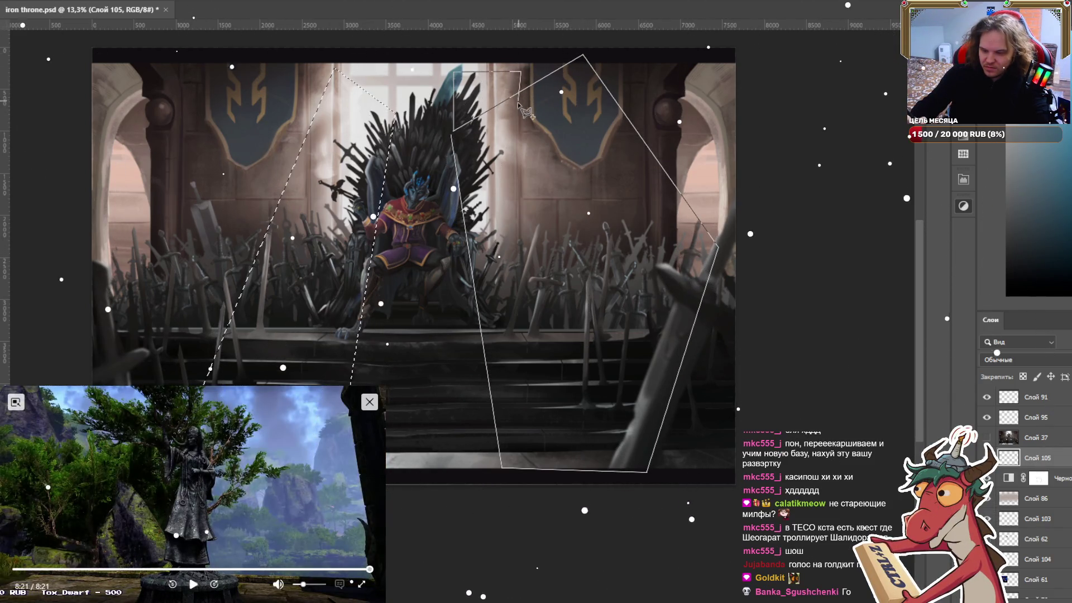
click(452, 135)
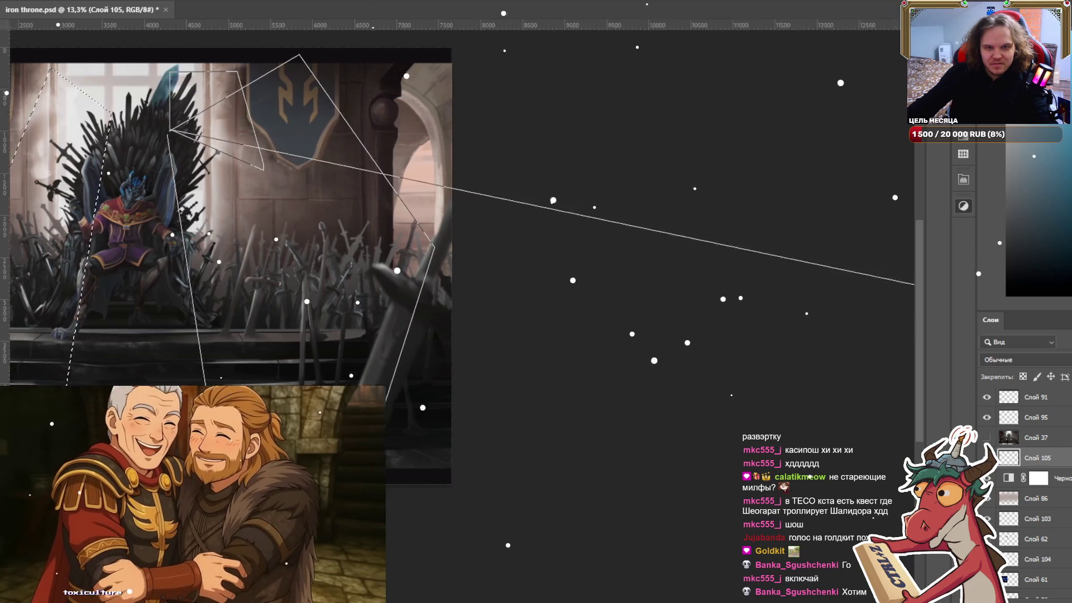
Cancel the unfinished ray outline, close the floating video clip, and clear the selection.
key(Escape)
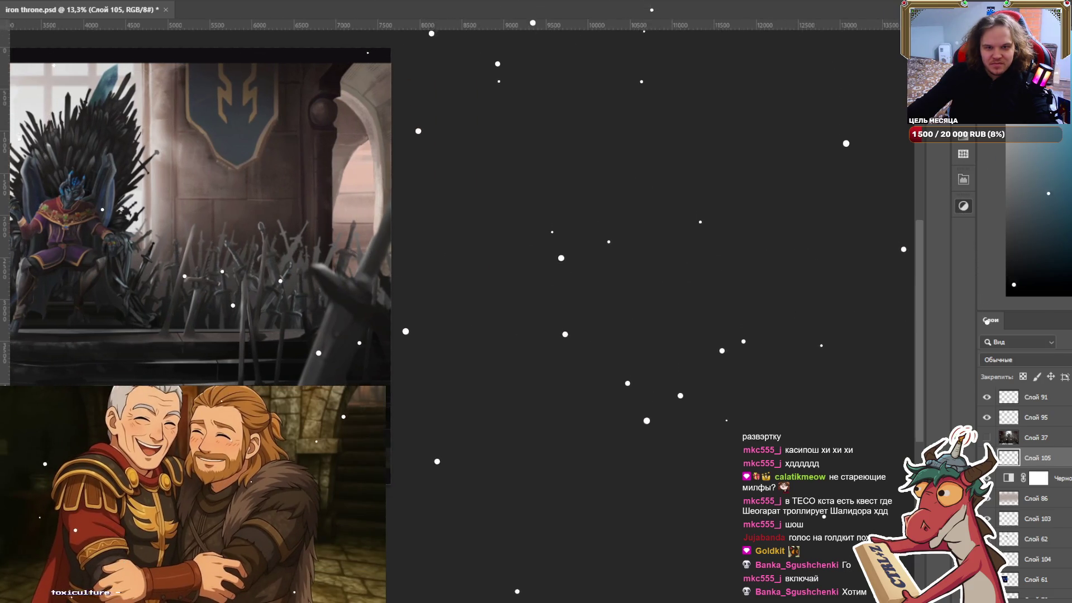
click(290, 401)
click(369, 402)
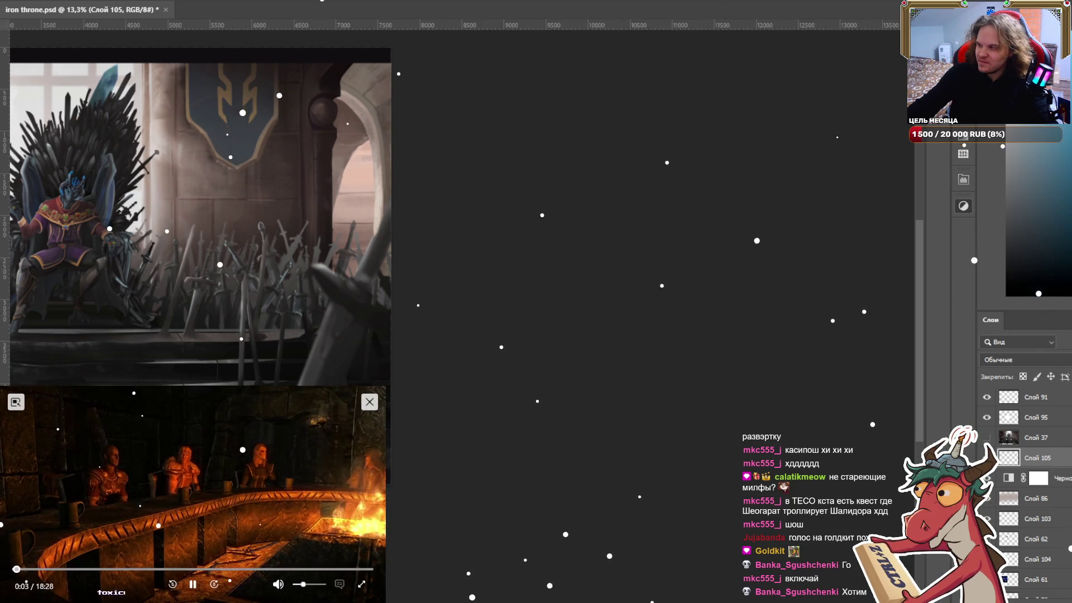
drag(481, 387, 887, 420)
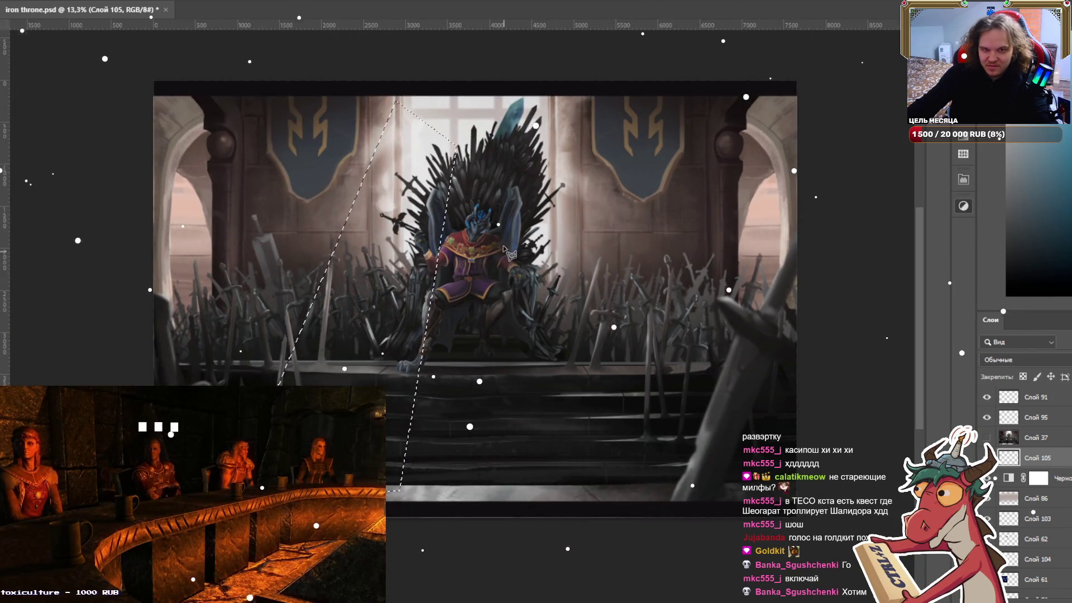
key(ctrl+d)
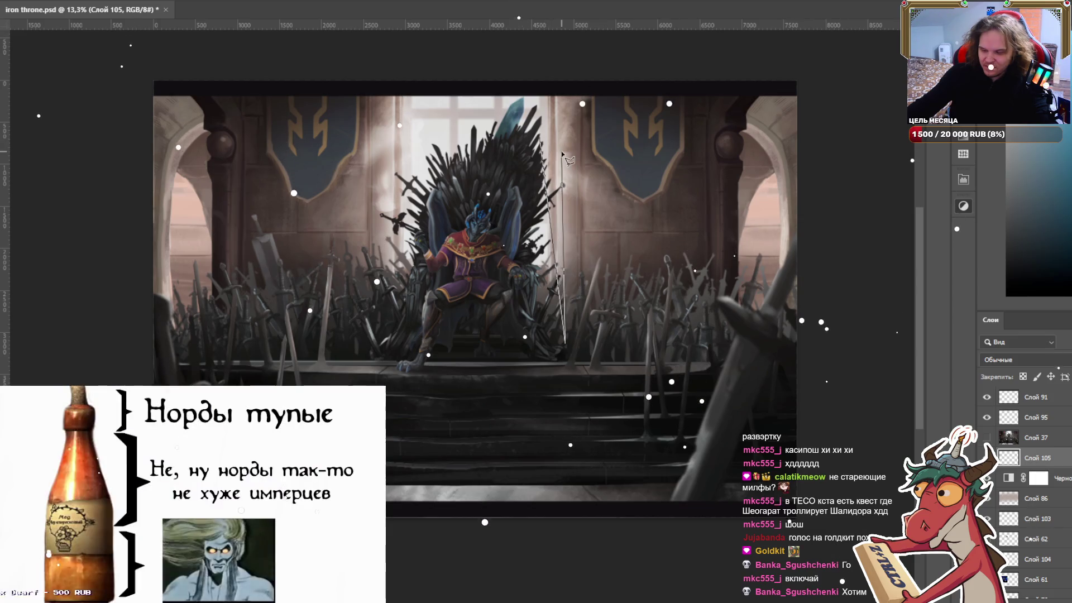
Lasso the right-stair light ray and a third ray from the window top to the lower right.
click(611, 209)
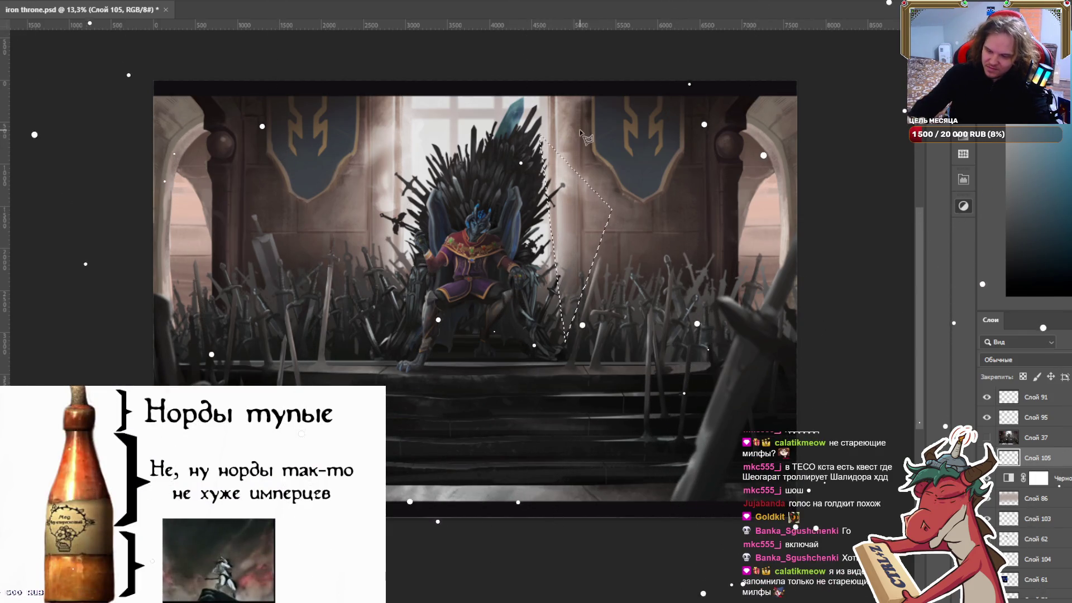
key(Escape)
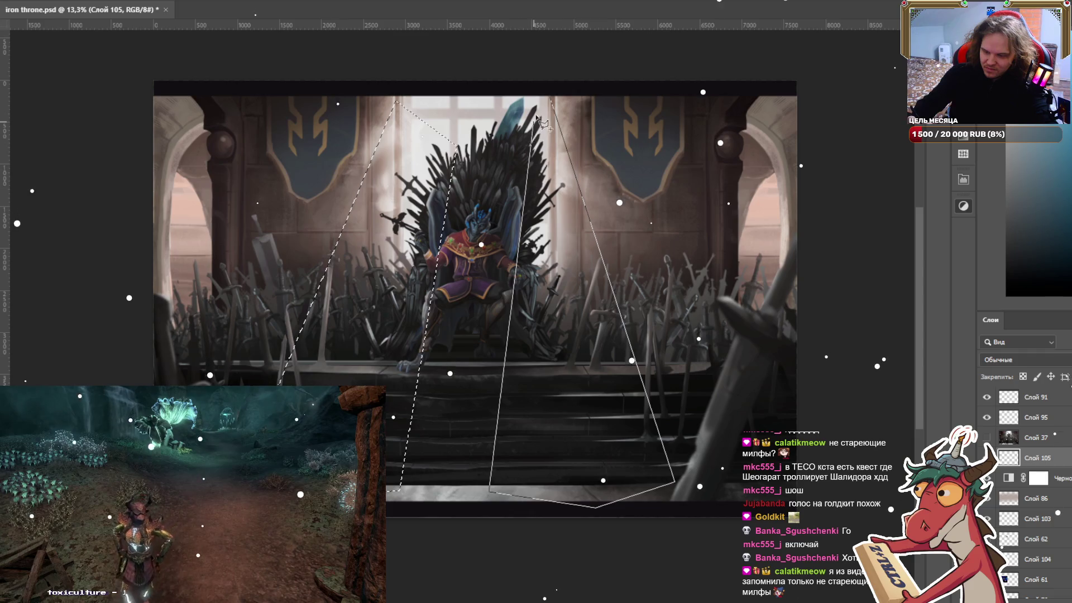
click(549, 100)
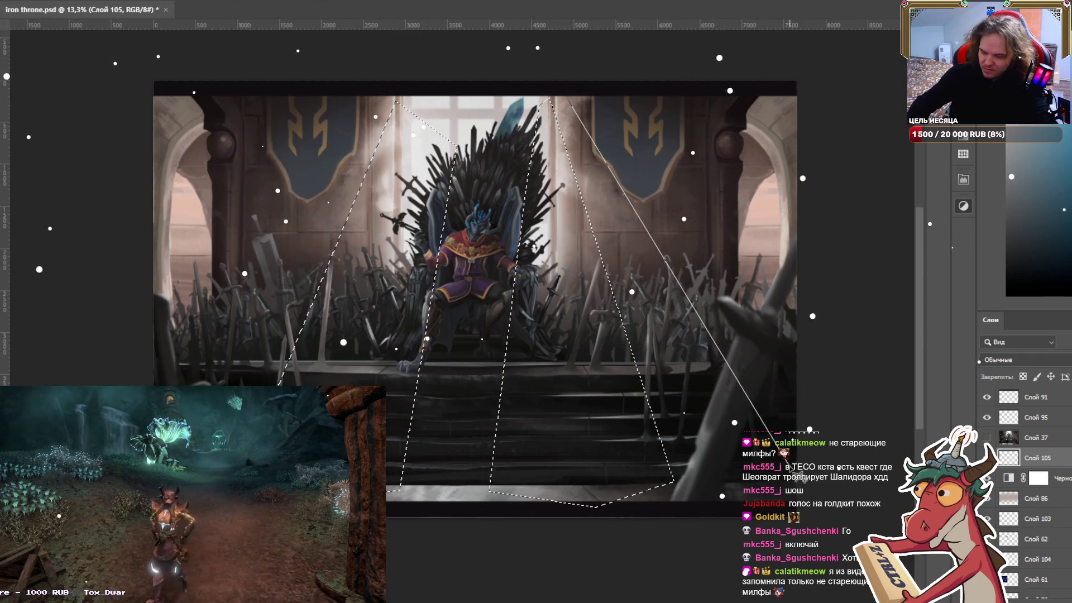
click(738, 502)
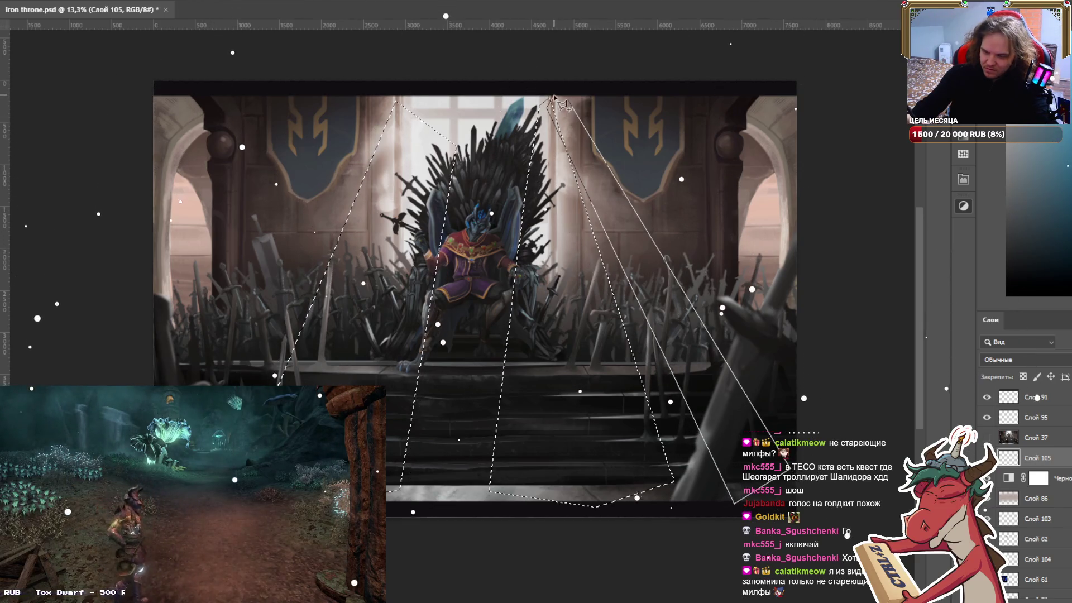
double_click(570, 156)
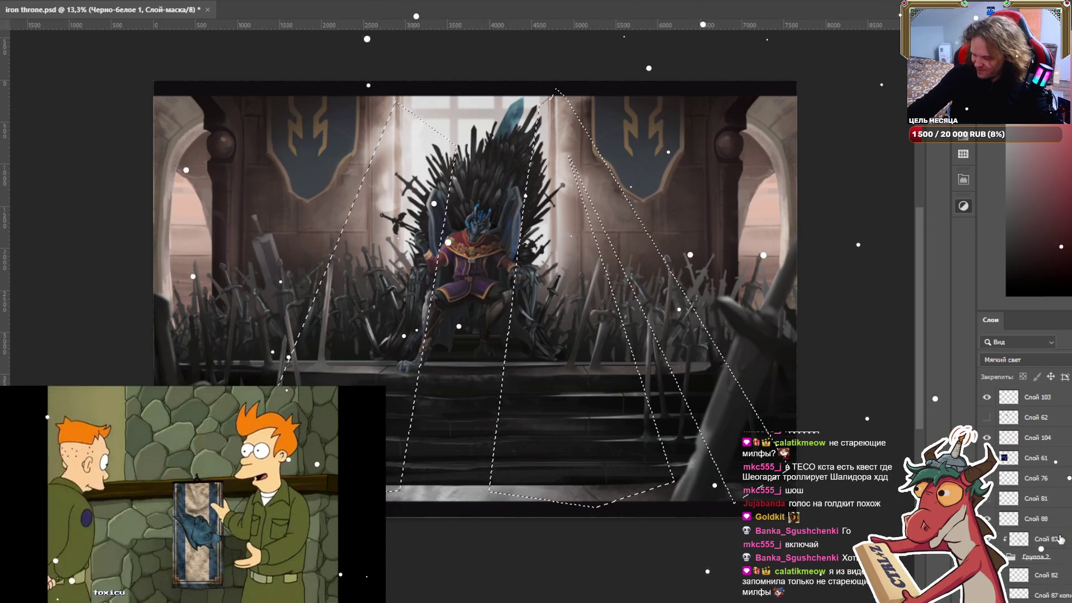
On Слой 105, paint bright white into the ray selections with a much larger brush.
click(1039, 478)
scroll(1059, 539, down, 3)
scroll(1059, 538, down, 3)
scroll(1059, 538, down, 3)
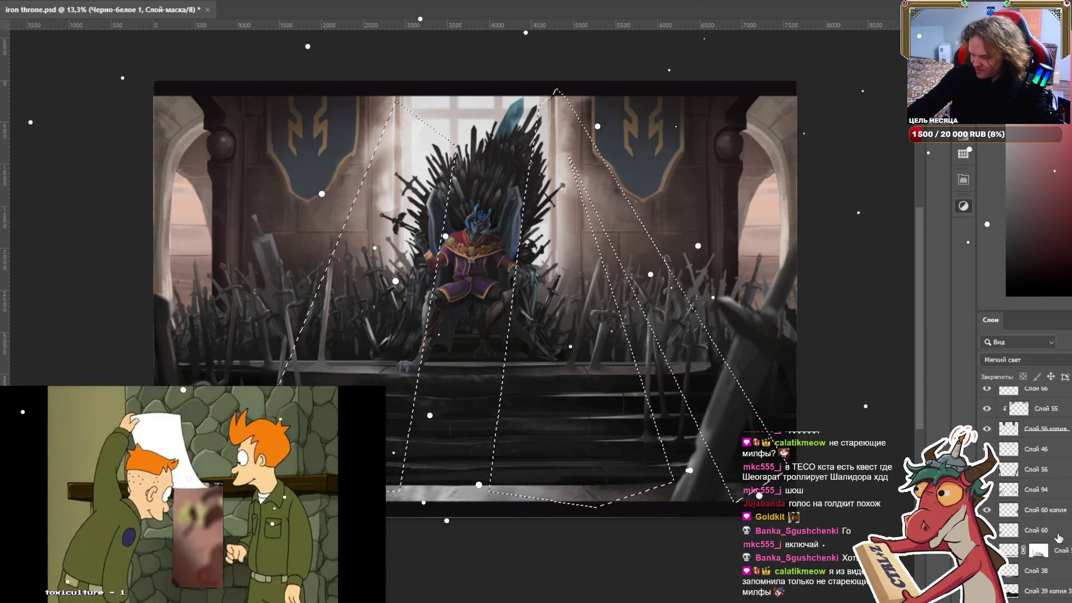
scroll(1060, 539, down, 2)
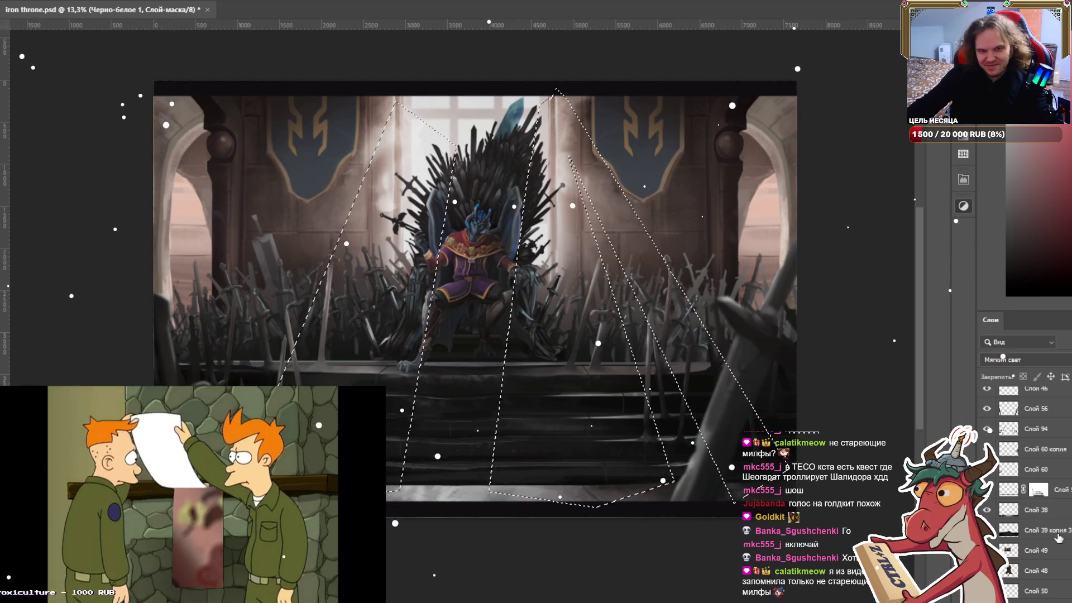
click(1052, 594)
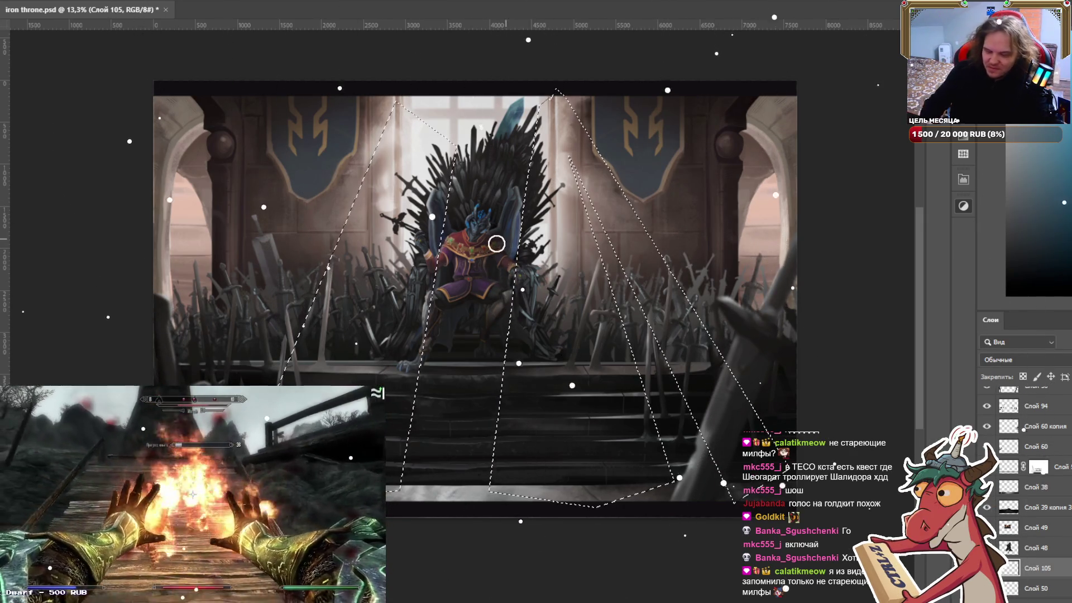
key(bracketright)
key(bracketright)
key(bracketright)
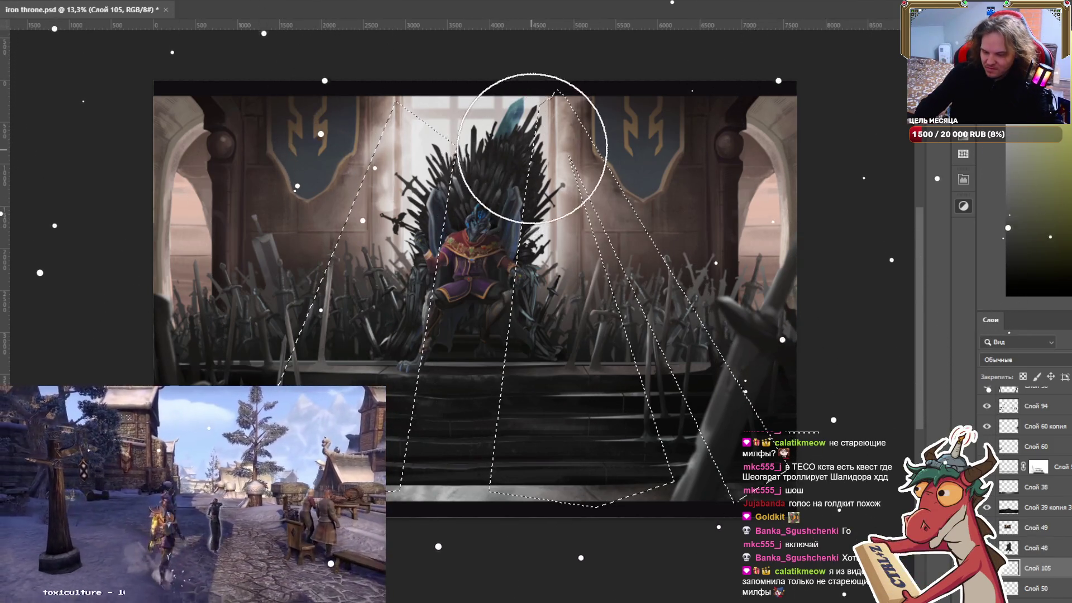
key(bracketright)
drag(606, 72, 531, 43)
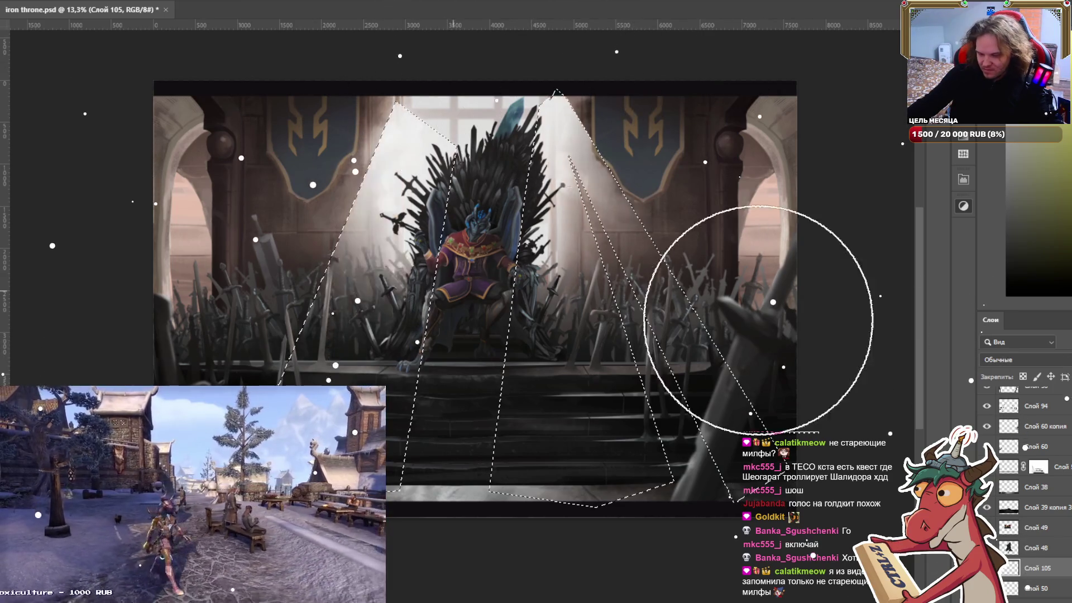
drag(758, 319, 614, 223)
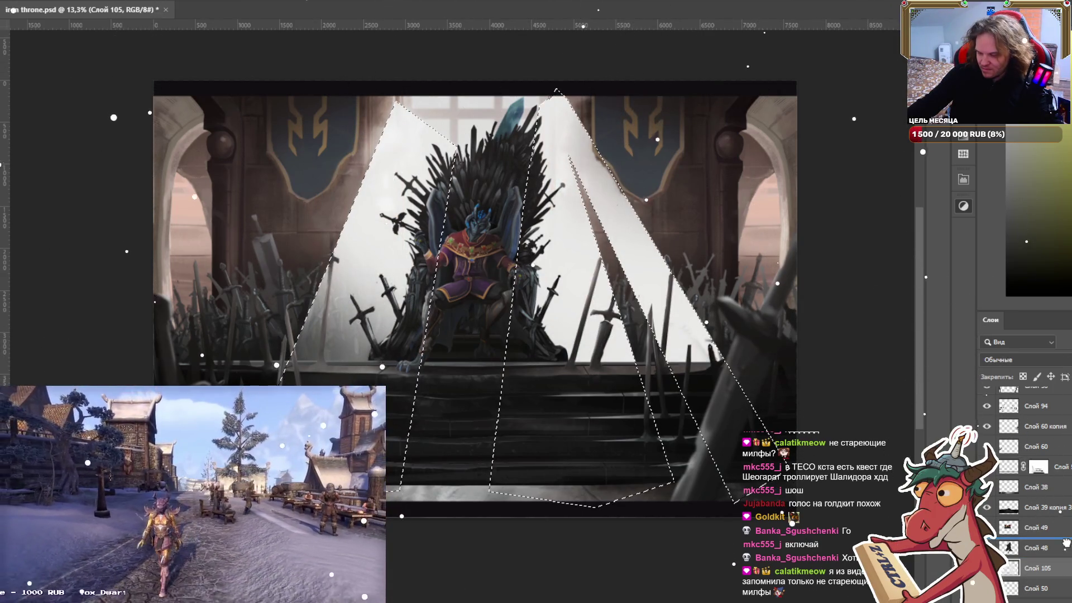
Move the ray layer above the swords and mask the rays off the throne and king.
drag(1065, 457, 1065, 457)
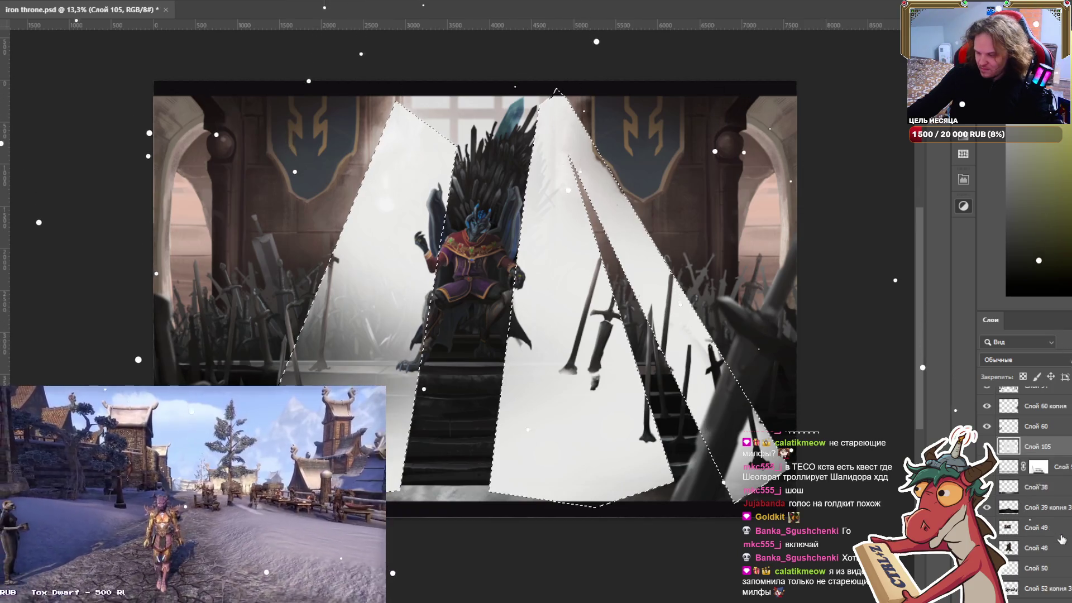
mouse_move(492, 368)
mouse_down()
mouse_move(437, 249)
mouse_move(487, 210)
mouse_up()
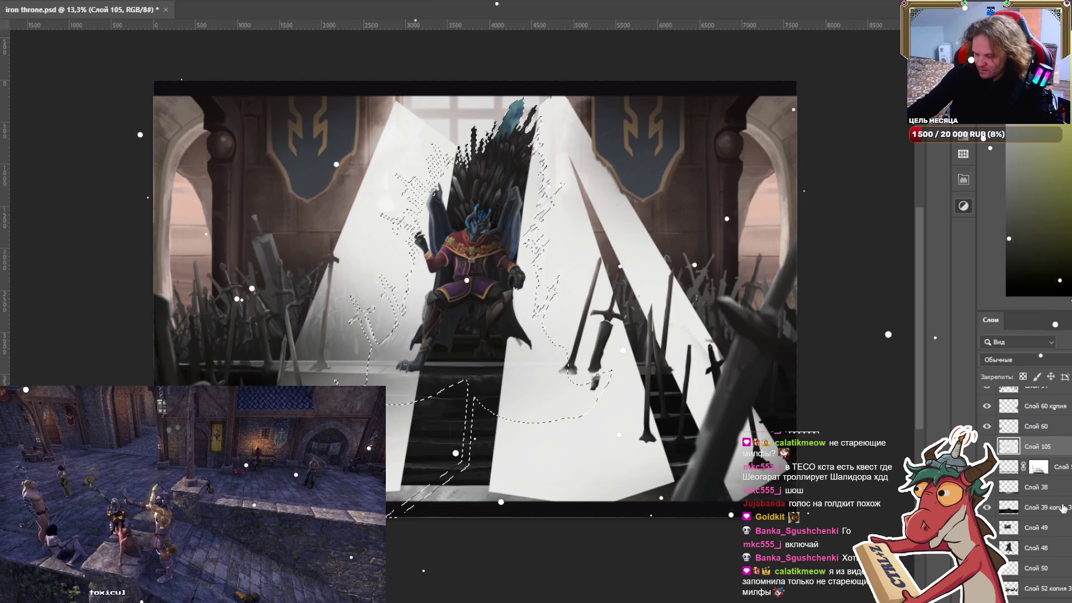
scroll(1063, 508, down, 1)
scroll(1064, 508, up, 1)
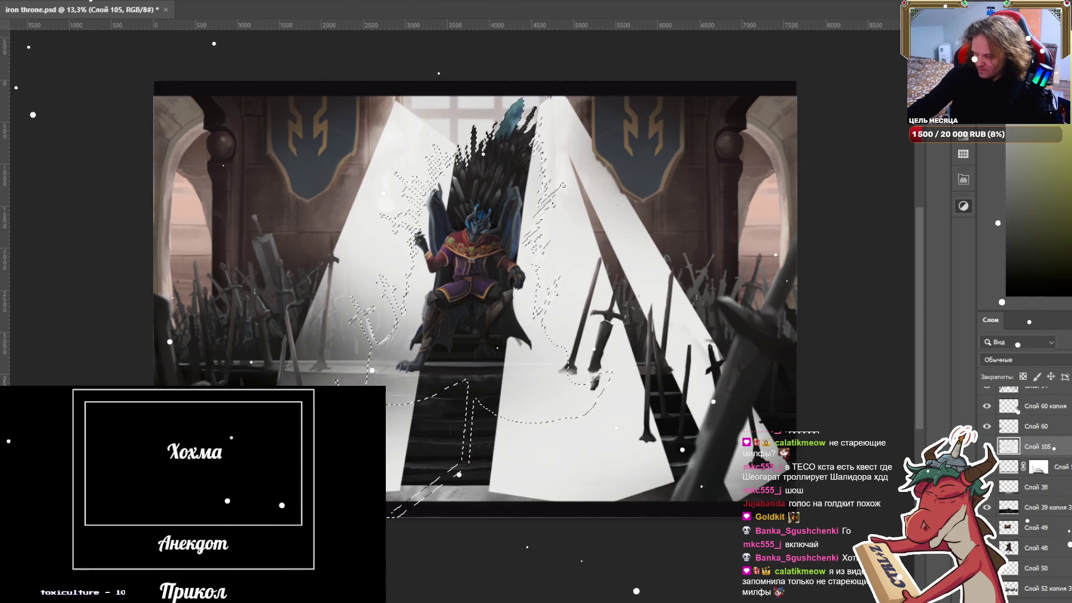
key(ctrl+shift+m)
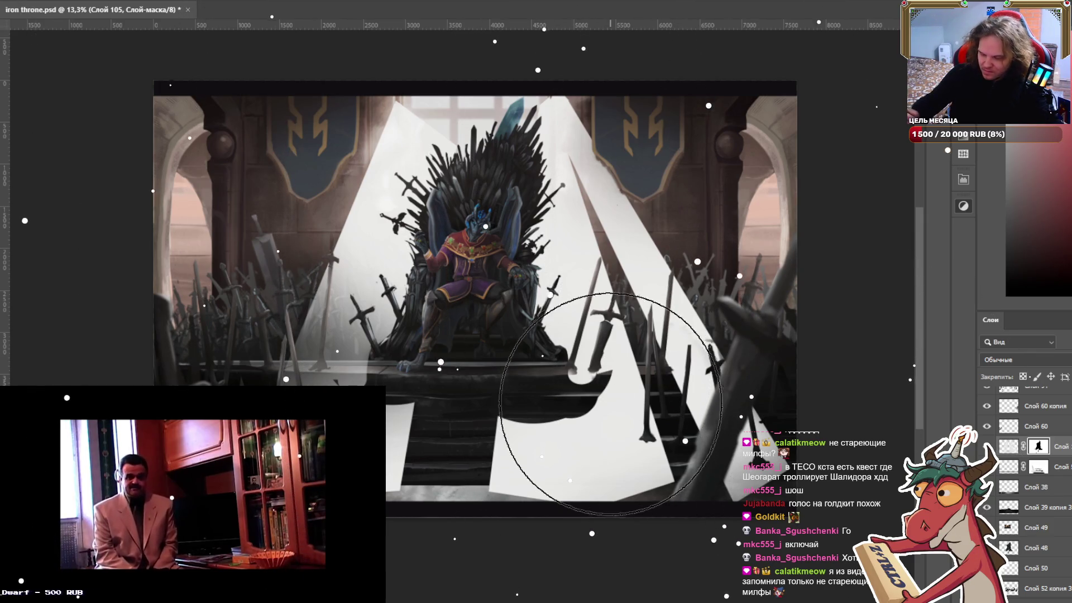
Paint black on Слой 105's mask to fade the rays' hard edges over the stairs.
mouse_move(585, 317)
mouse_down()
mouse_move(570, 216)
mouse_move(550, 512)
mouse_up()
drag(553, 447, 553, 391)
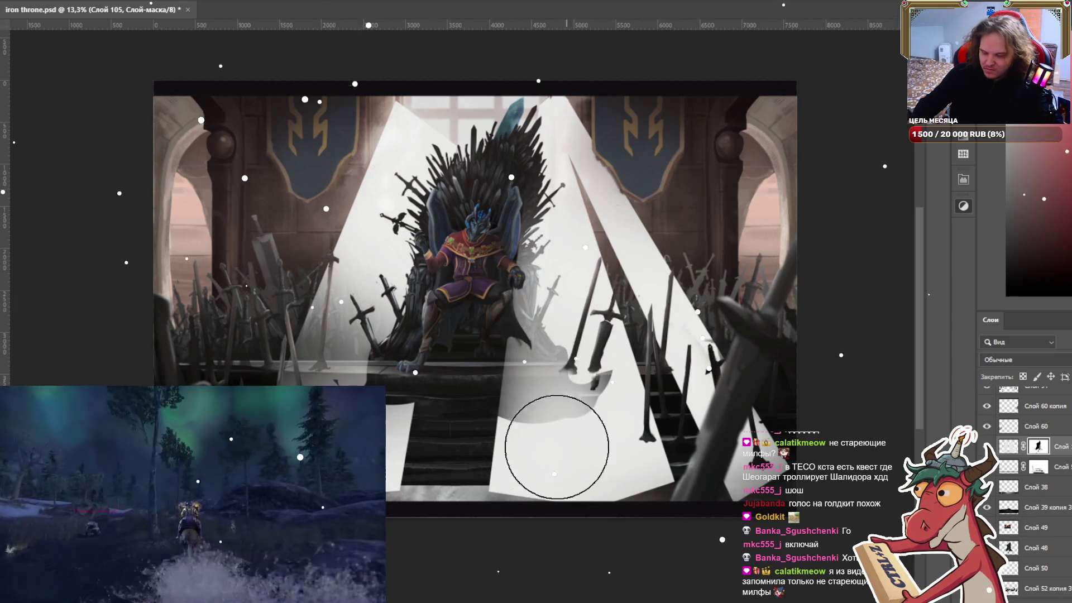
mouse_move(368, 240)
mouse_down()
mouse_move(353, 380)
mouse_move(349, 360)
mouse_up()
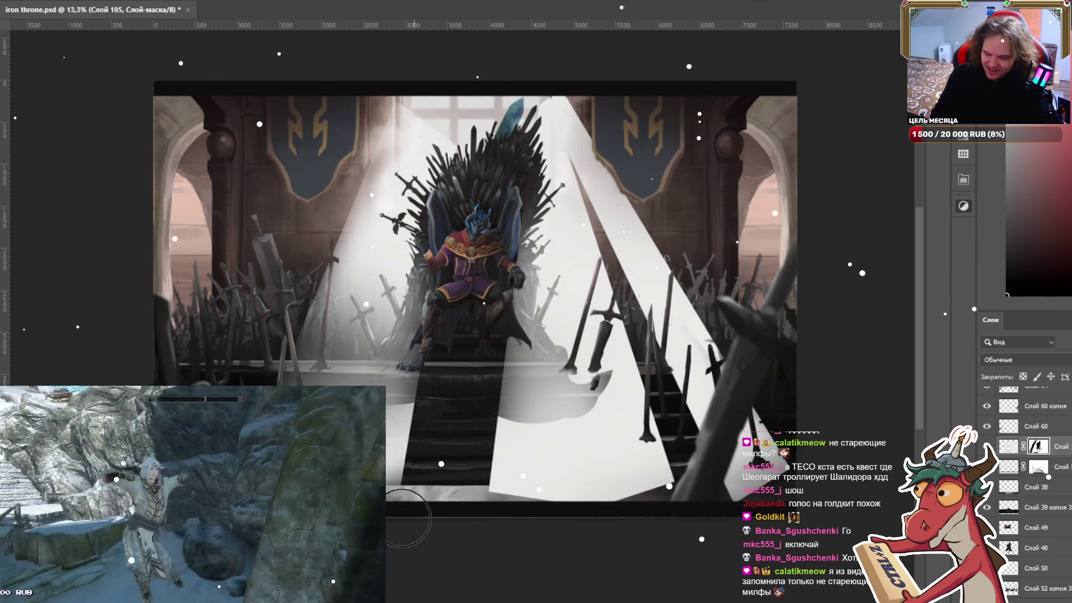
key(ctrl+z)
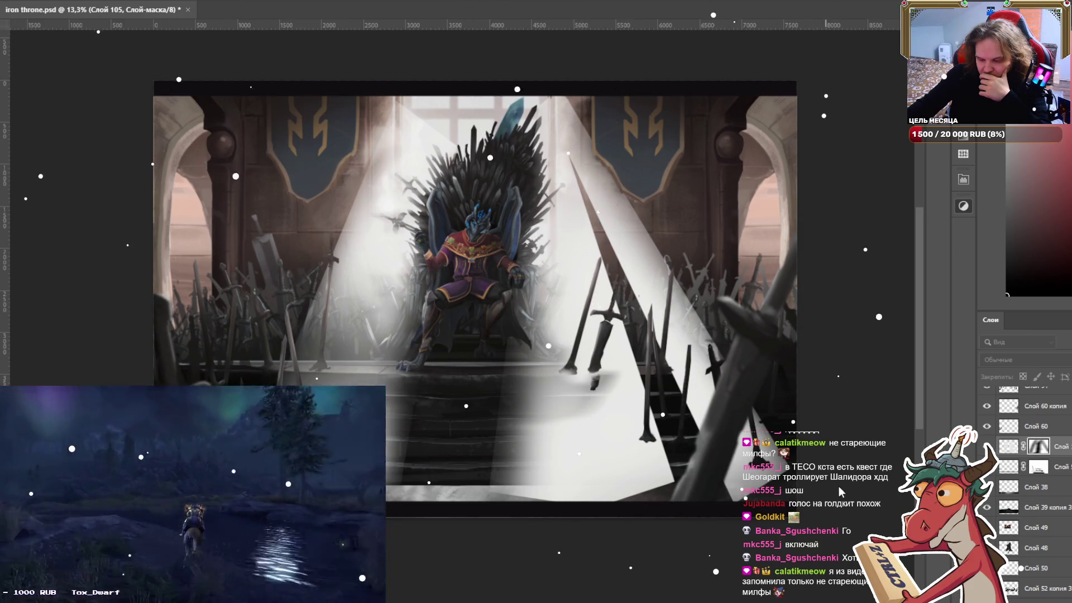
key(ctrl+z)
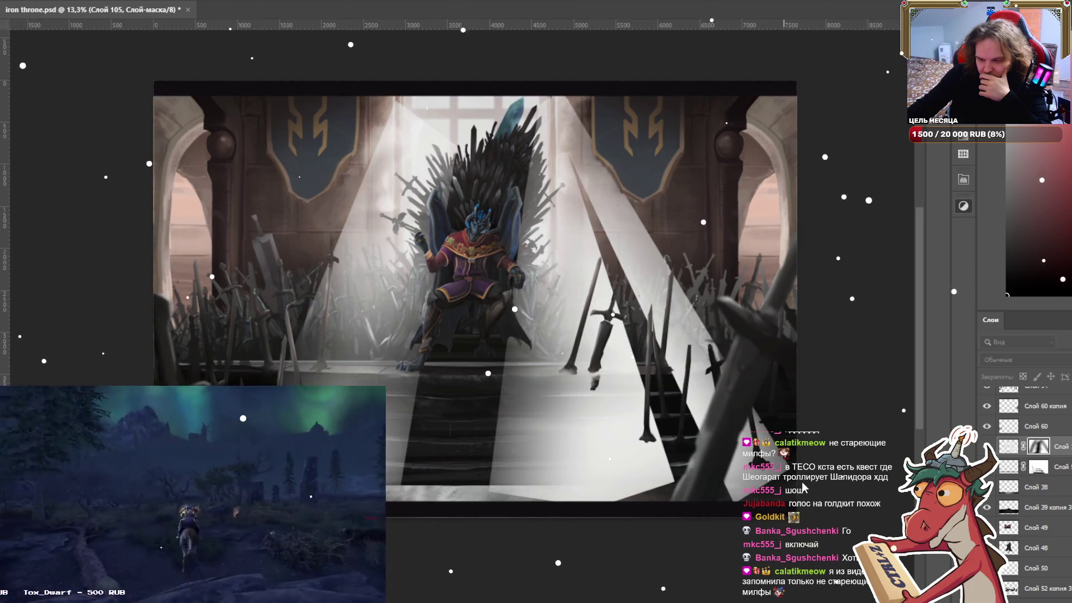
key(ctrl+shift+z)
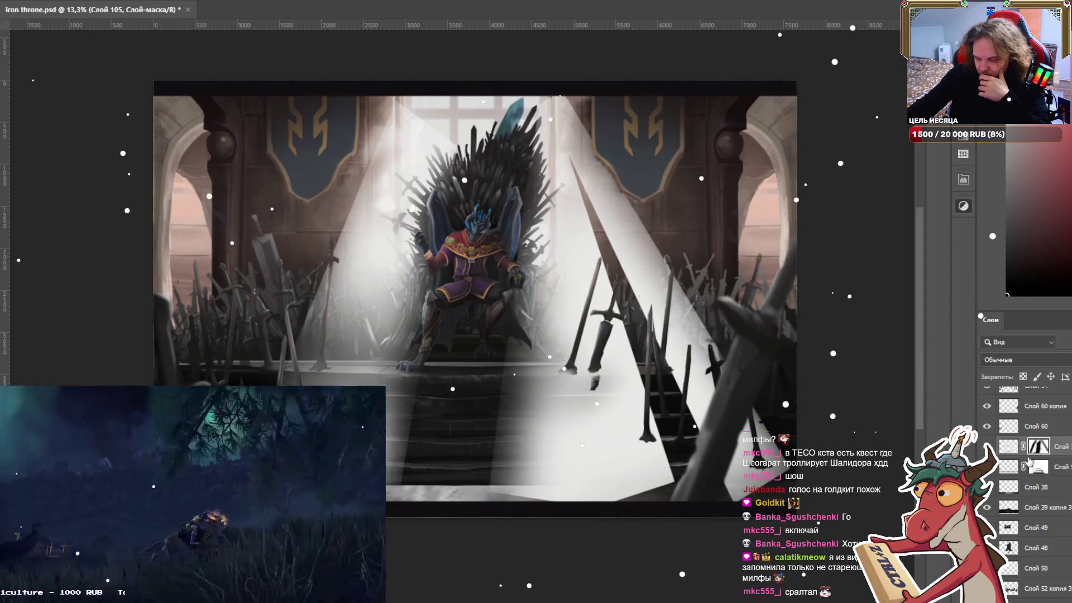
click(1008, 446)
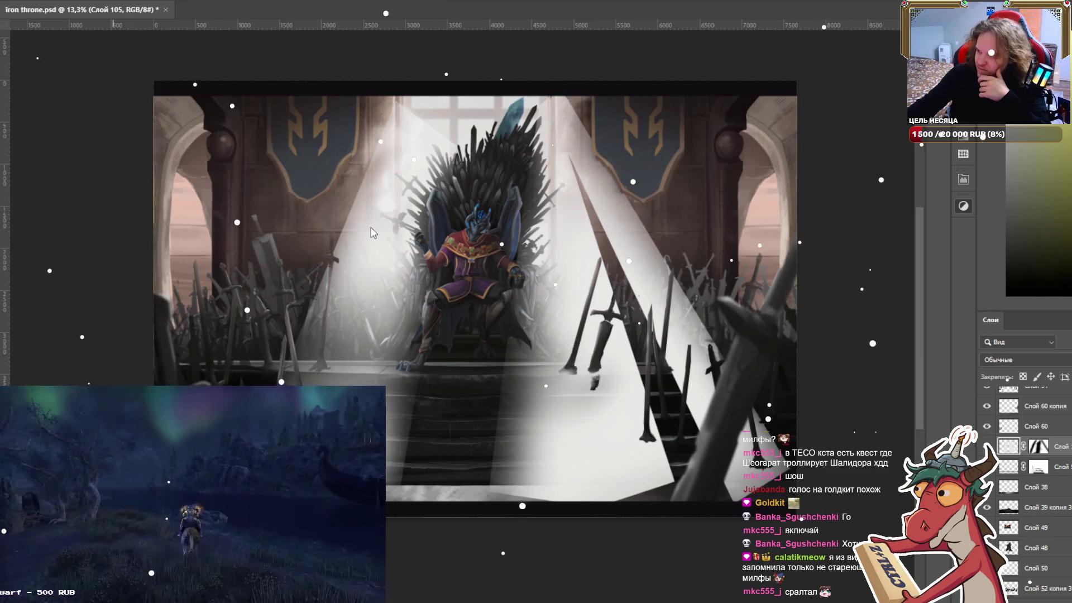
Reapply the blur filter to soften the light rays, comparing with and without it.
key(ctrl+f)
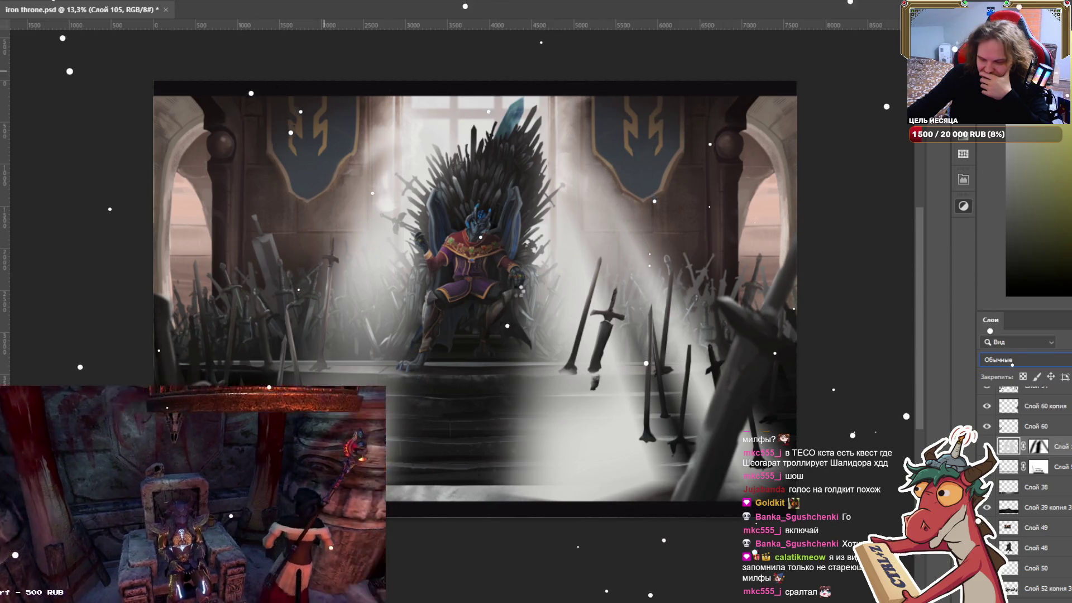
key(ctrl+f)
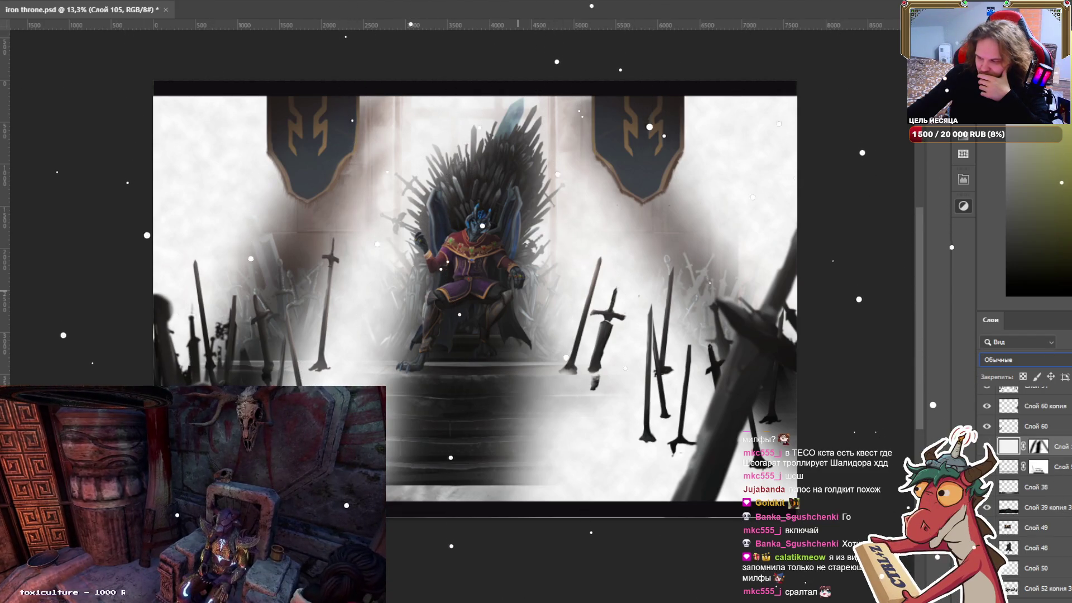
key(ctrl+z)
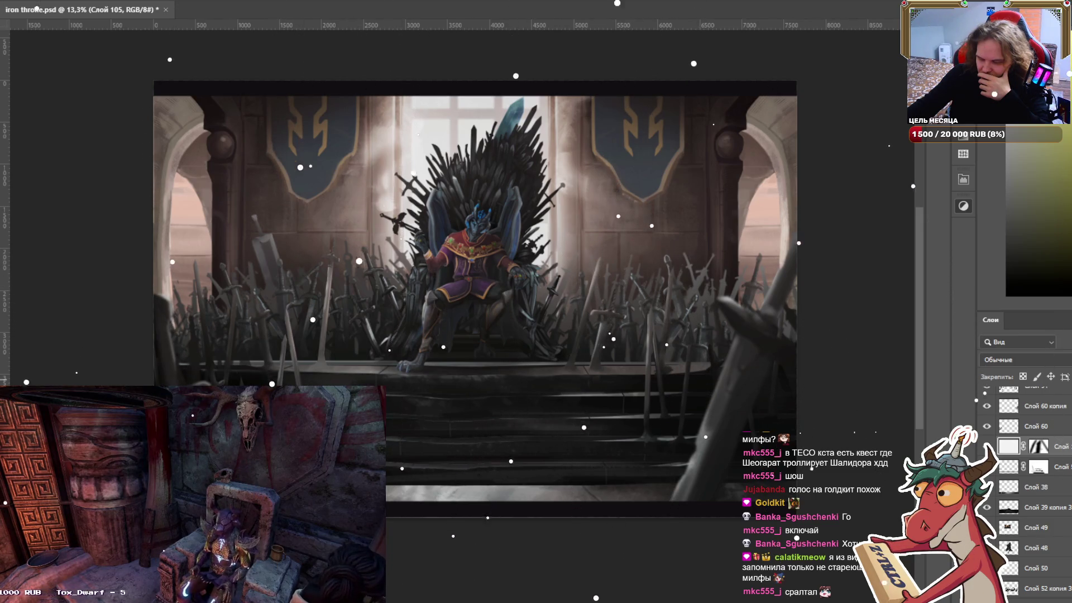
key(ctrl+shift+z)
key(ctrl+z)
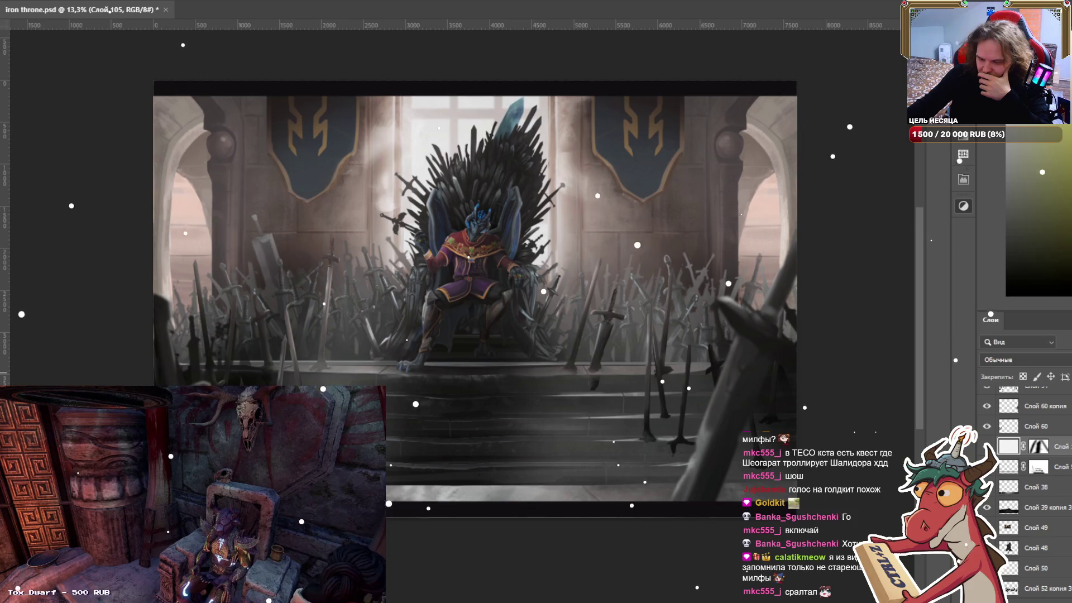
scroll(1052, 435, up, 2)
scroll(1051, 413, up, 1)
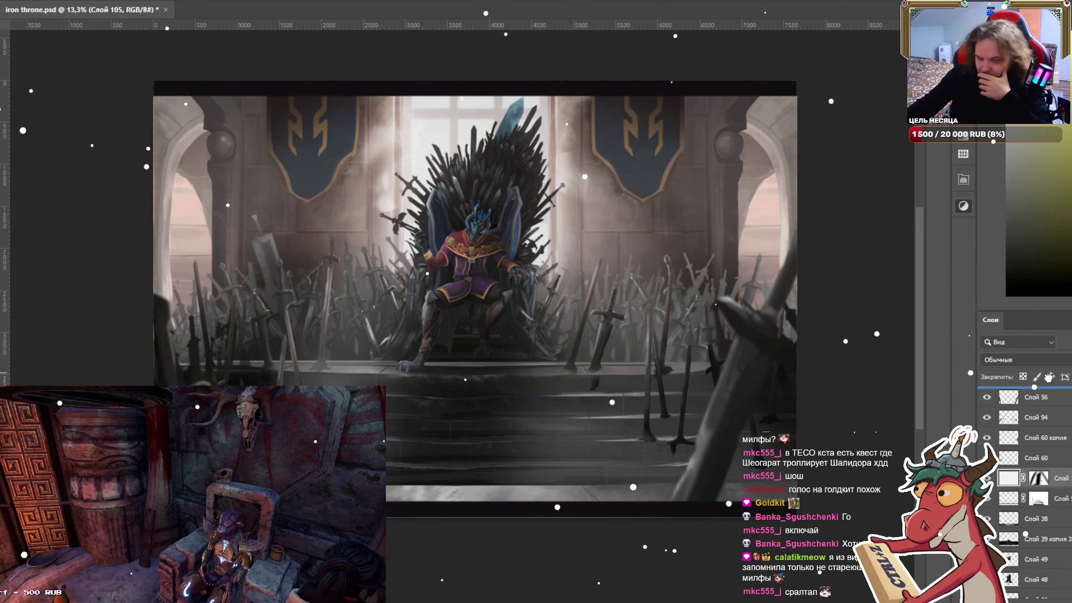
scroll(1050, 391, up, 2)
scroll(1048, 441, up, 3)
scroll(1048, 441, up, 3)
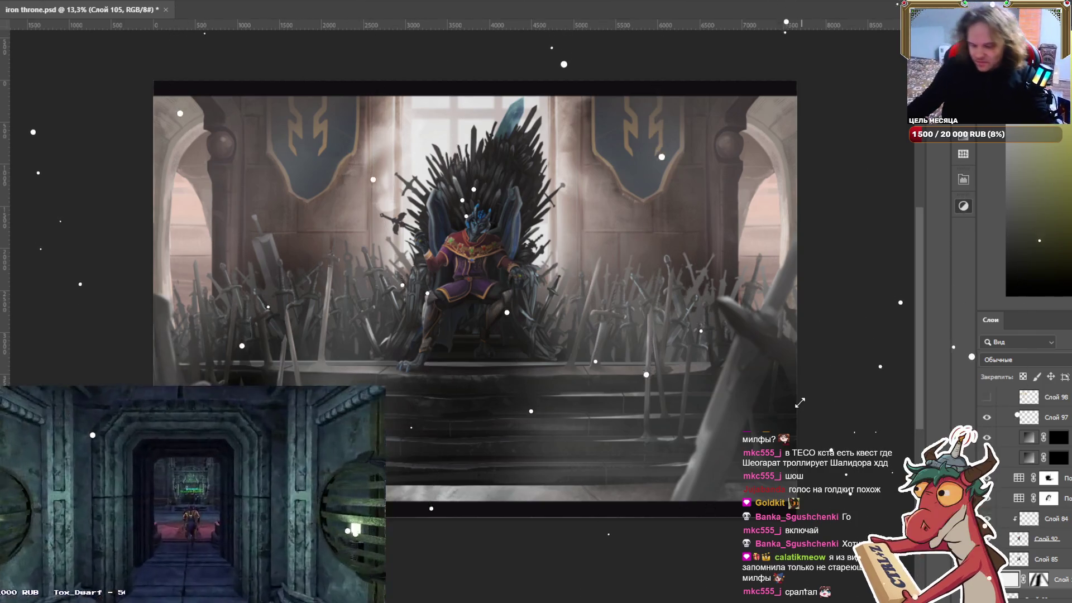
drag(646, 356, 604, 375)
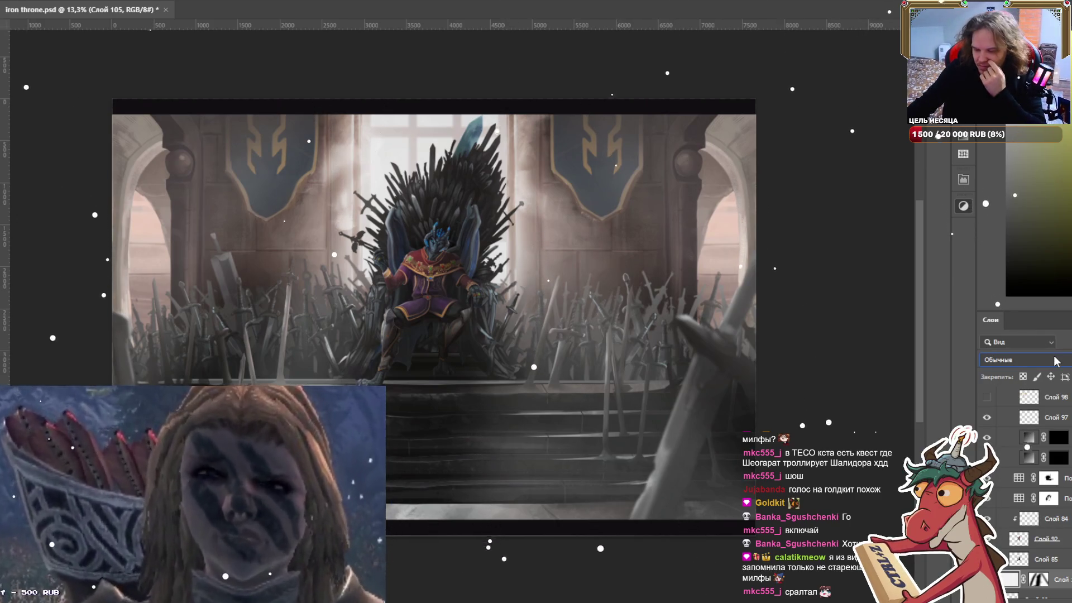
scroll(986, 353, down, 13)
Try Overlay, Exclusion, Hard Mix and Darken blending on Слой 105, then keep Normal.
key(Up)
key(Up)
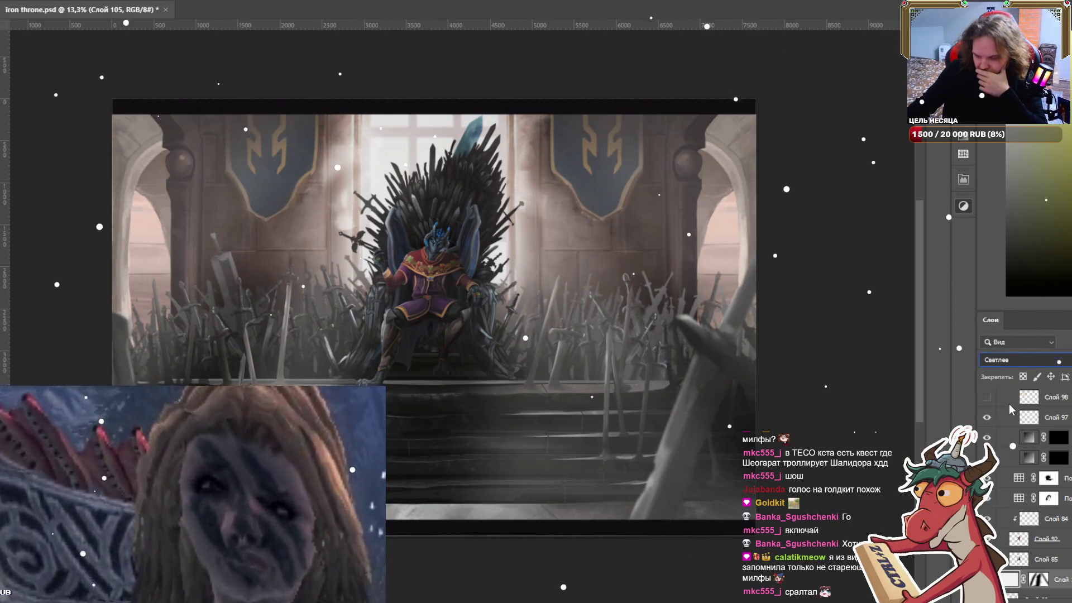
key(Down)
key(Down)
key(Down)
key(Down)
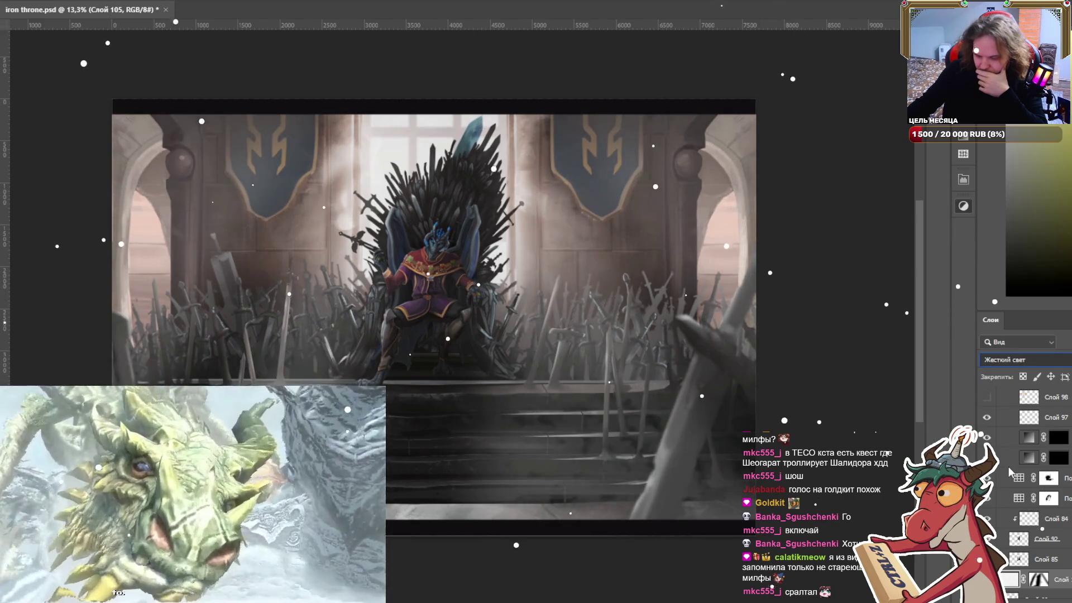
key(Down)
key(Down)
key(Down)
key(Up)
key(Up)
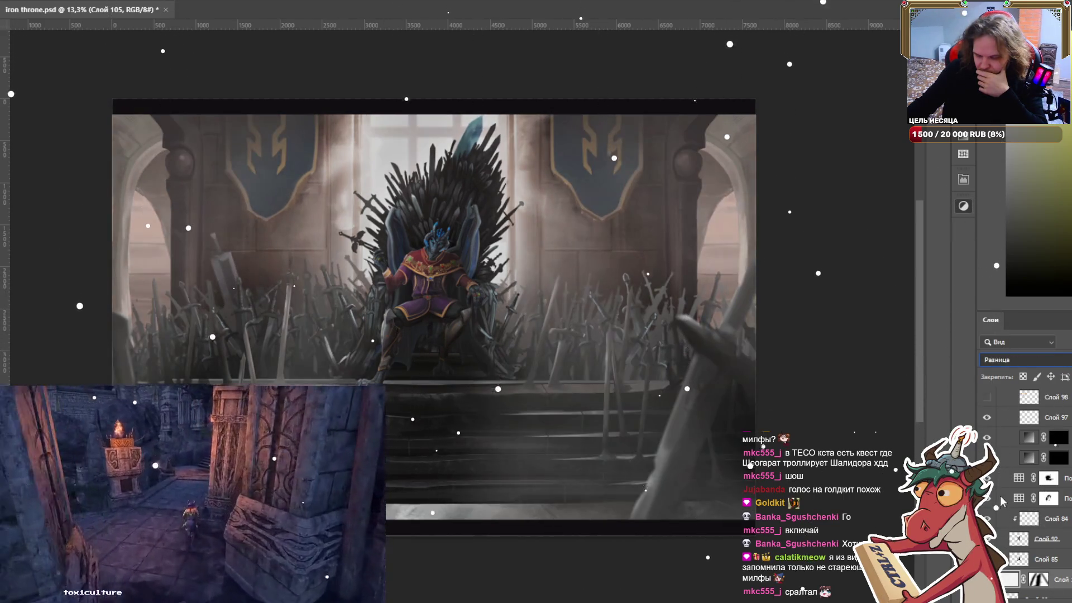
key(Down)
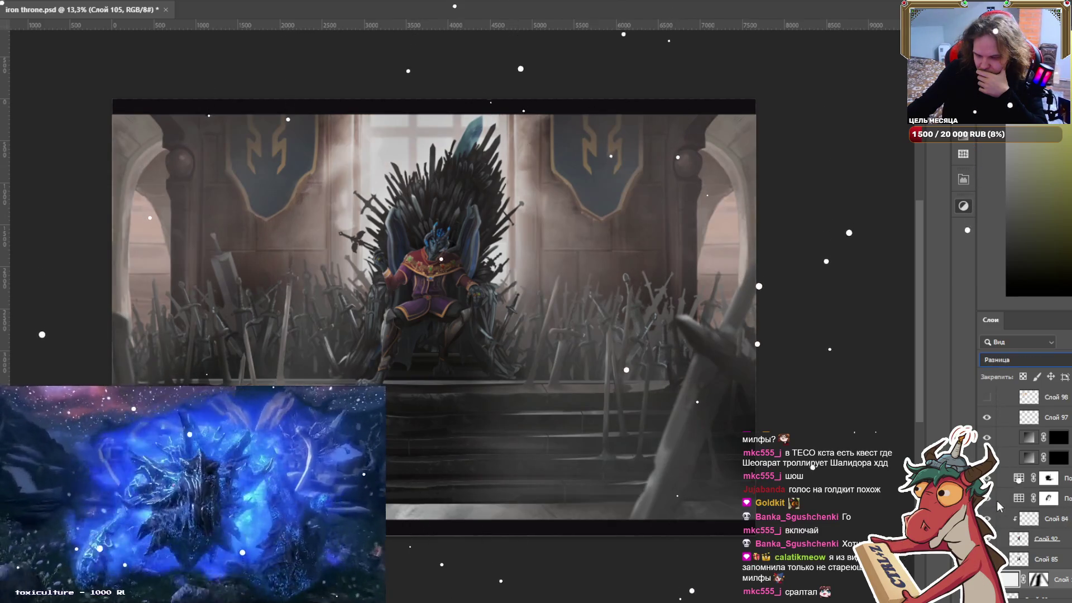
key(Up)
key(Up)
key(Up)
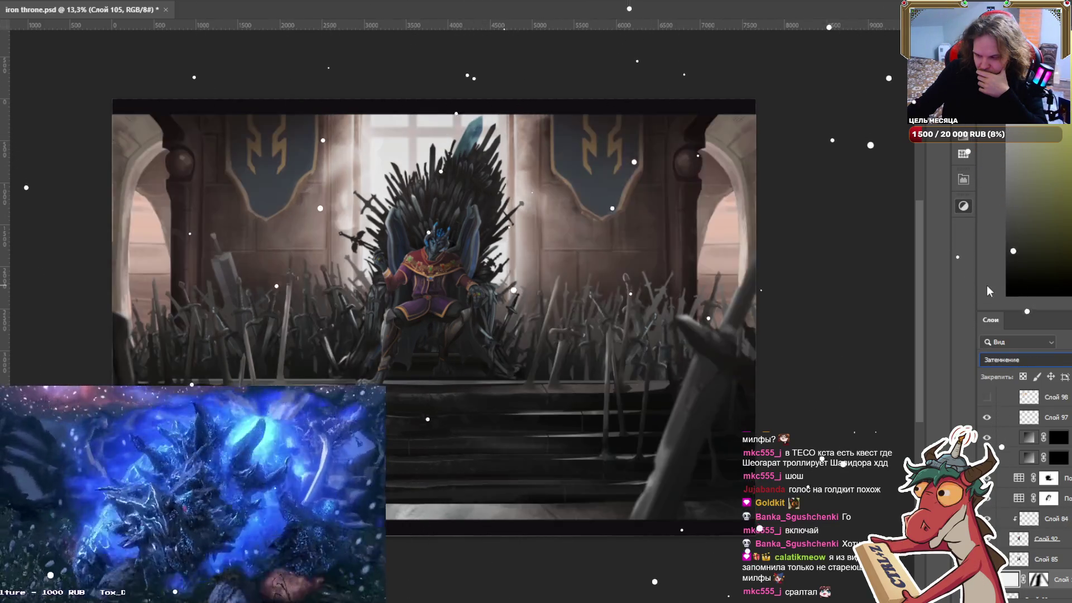
key(Up)
key(Up)
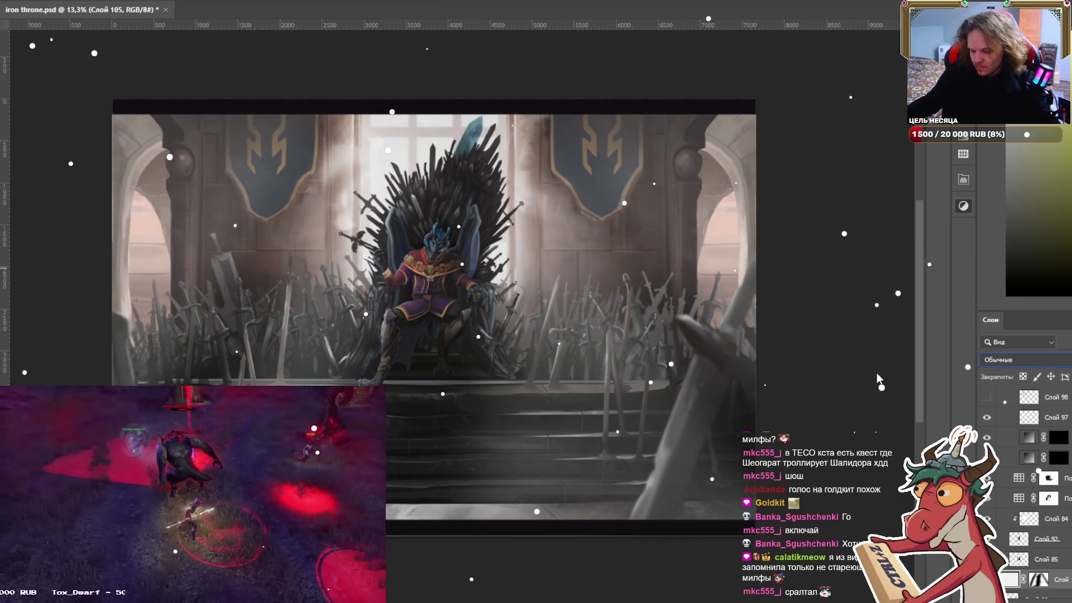
click(1048, 579)
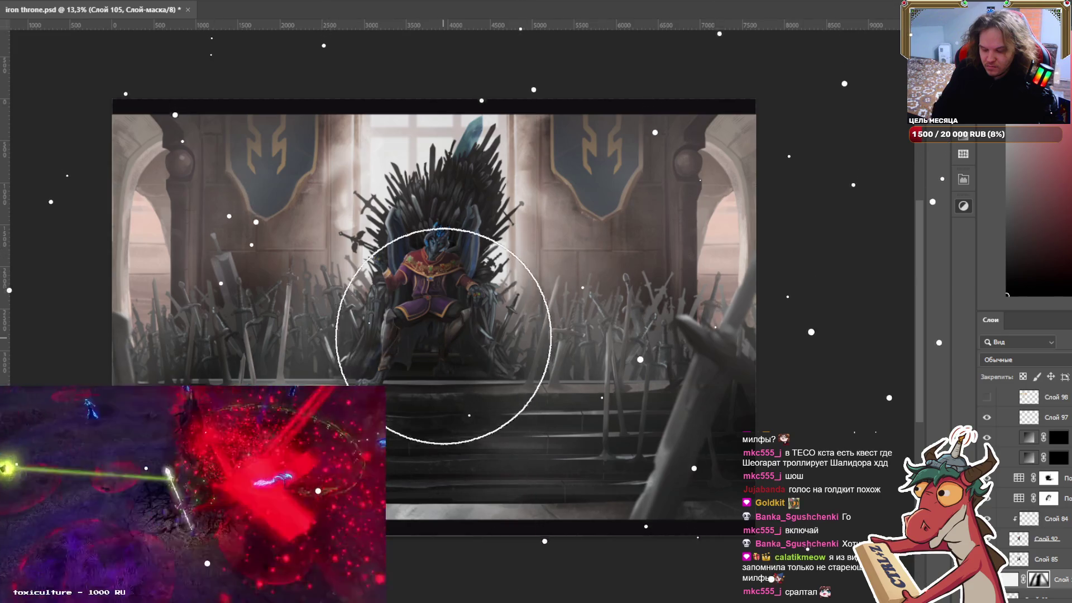
Shrink the brush to a tiny tip and zoom in on the throne for mask touch-ups.
key(bracketleft)
key(bracketleft)
key(bracketleft)
key(bracketleft)
key(bracketleft)
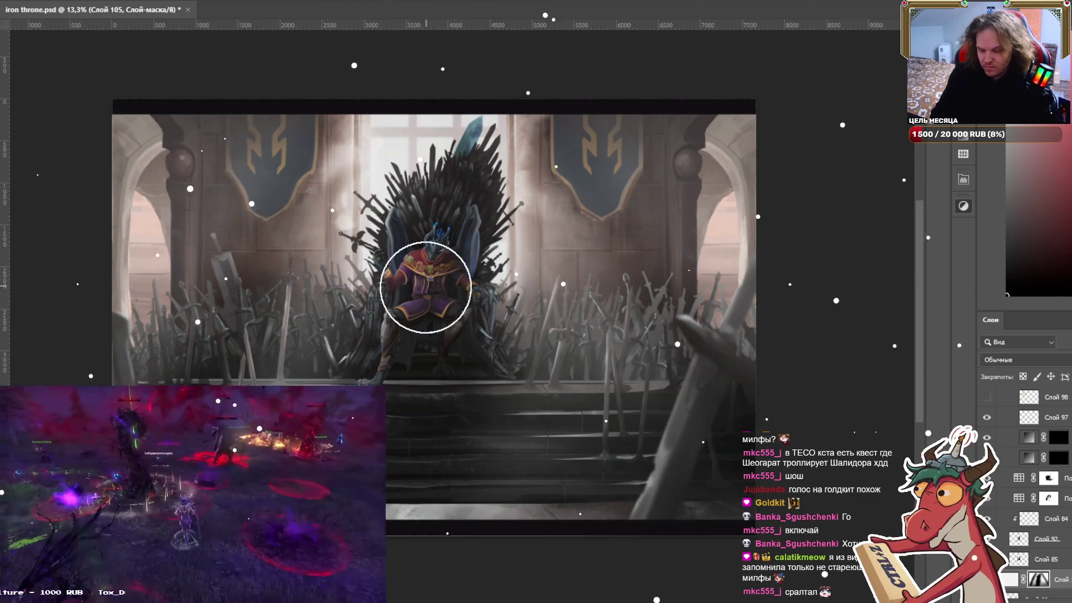
key(bracketleft)
key(bracketleft)
key(bracketleft)
key(bracketleft)
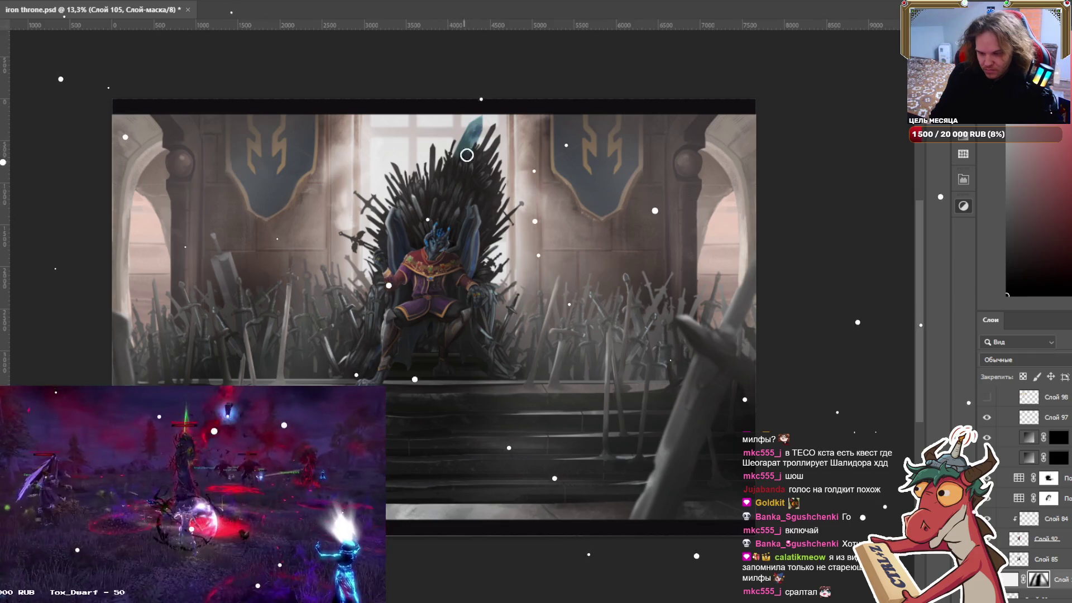
key(bracketright)
key(bracketright)
key(bracketright)
key(bracketright)
key(bracketright)
key(bracketright)
key(bracketleft)
key(bracketleft)
key(bracketleft)
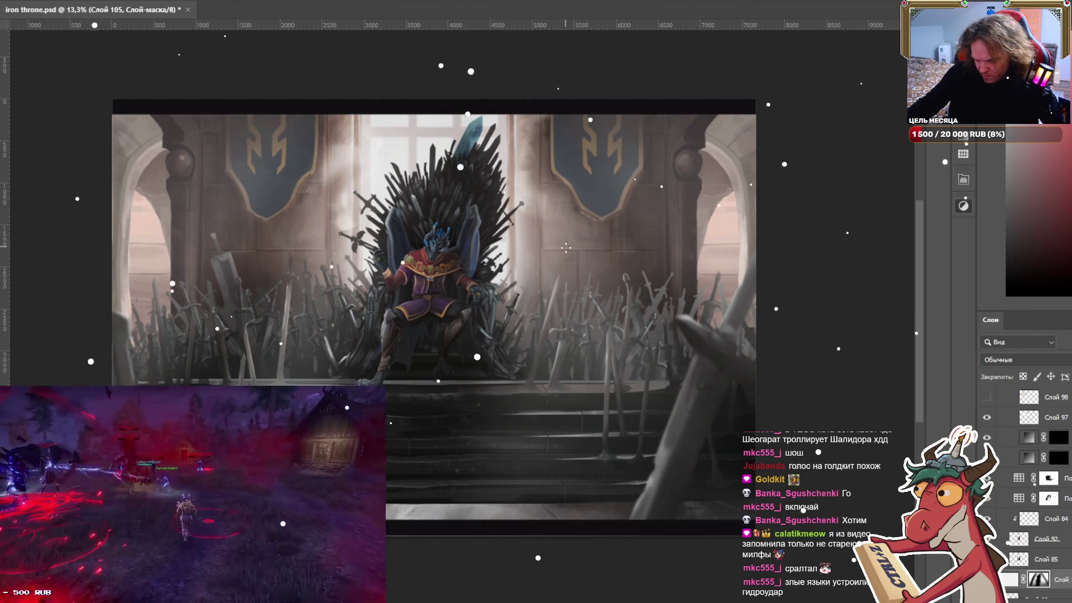
scroll(566, 247, up, 3)
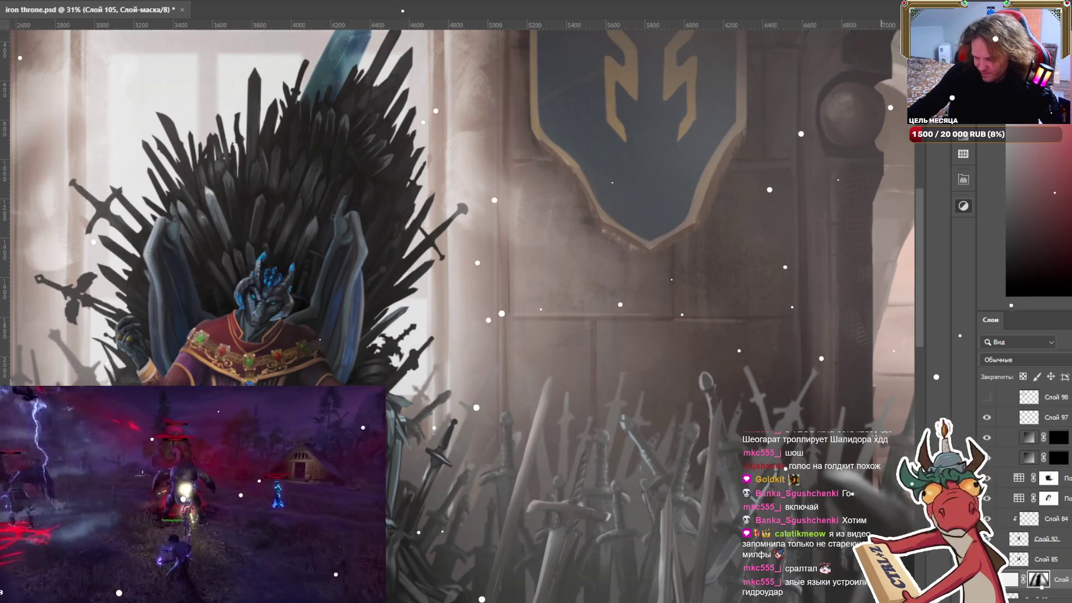
Zoom out and pan to look over the whole throne-room painting.
scroll(566, 248, down, 2)
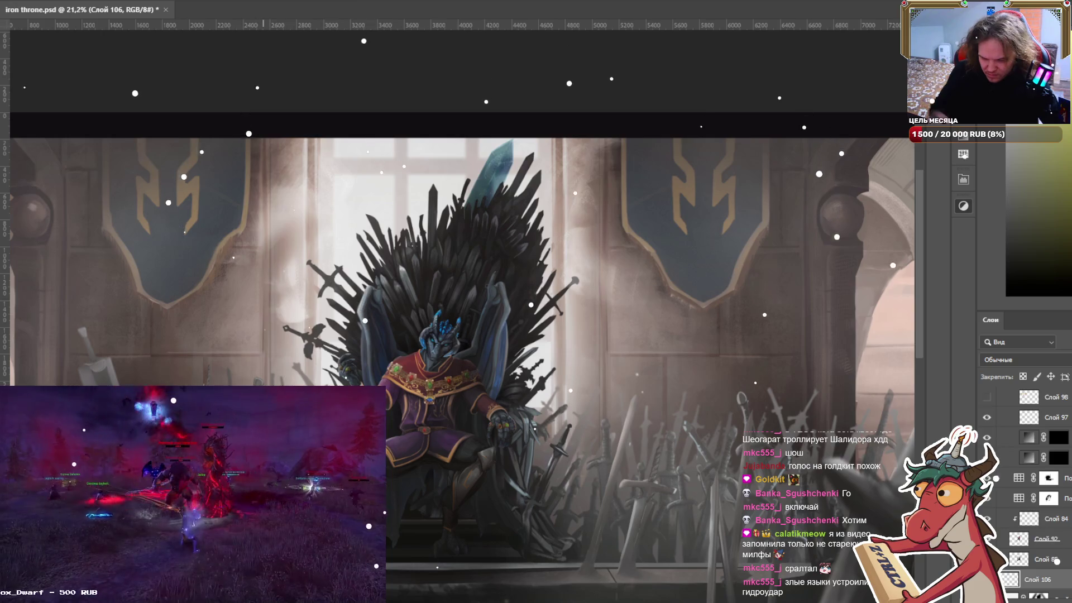
scroll(447, 302, down, 3)
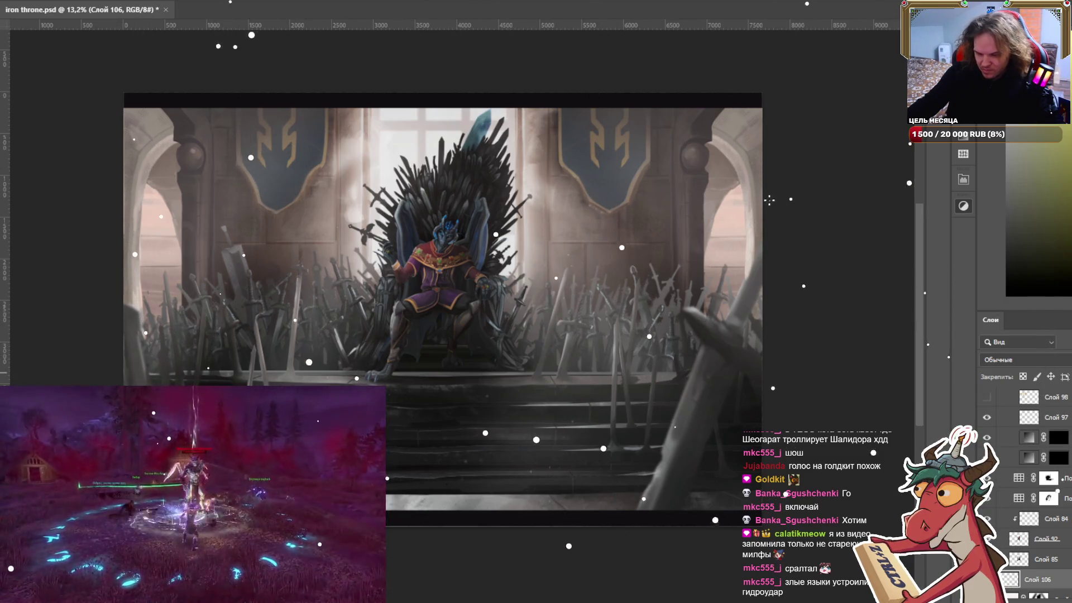
scroll(628, 224, up, 2)
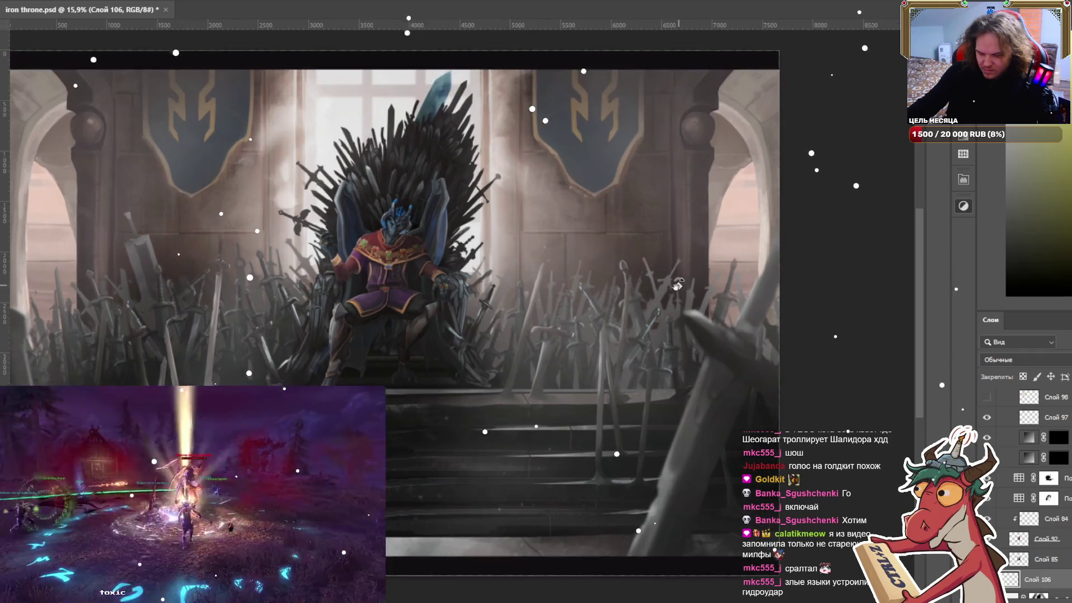
scroll(1020, 441, down, 10)
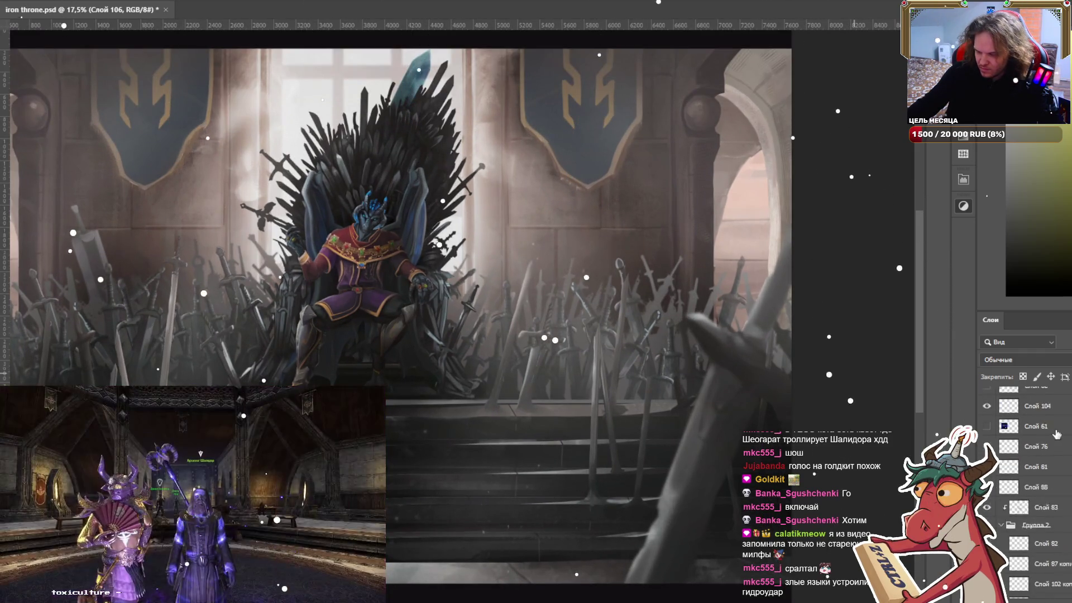
scroll(1016, 446, up, 2)
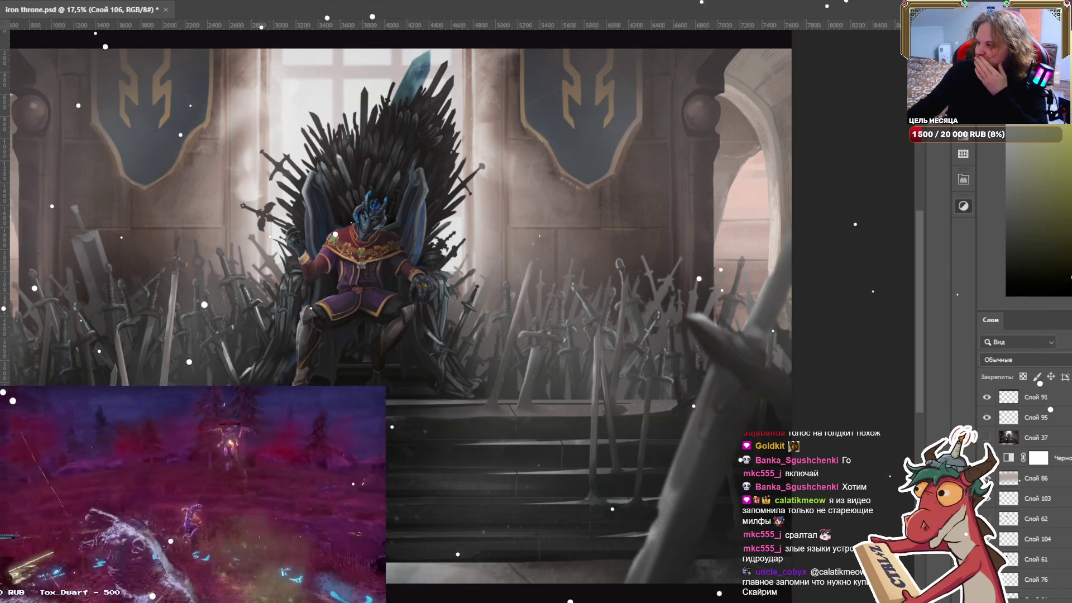
scroll(312, 224, down, 2)
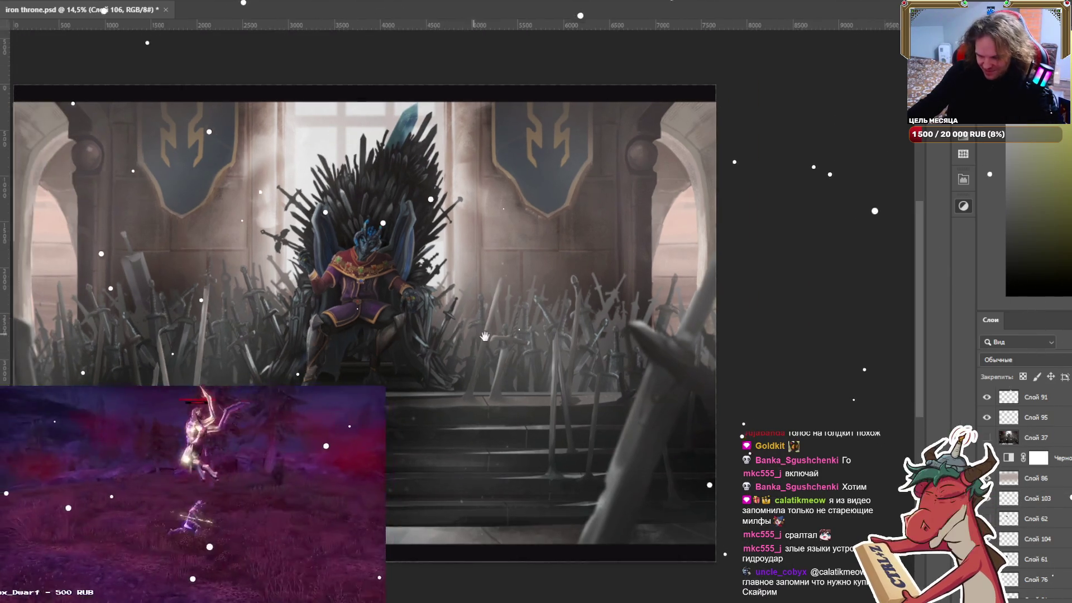
drag(391, 279, 486, 301)
From Слой 91, stamp all visible layers into a new merged top layer.
click(1023, 403)
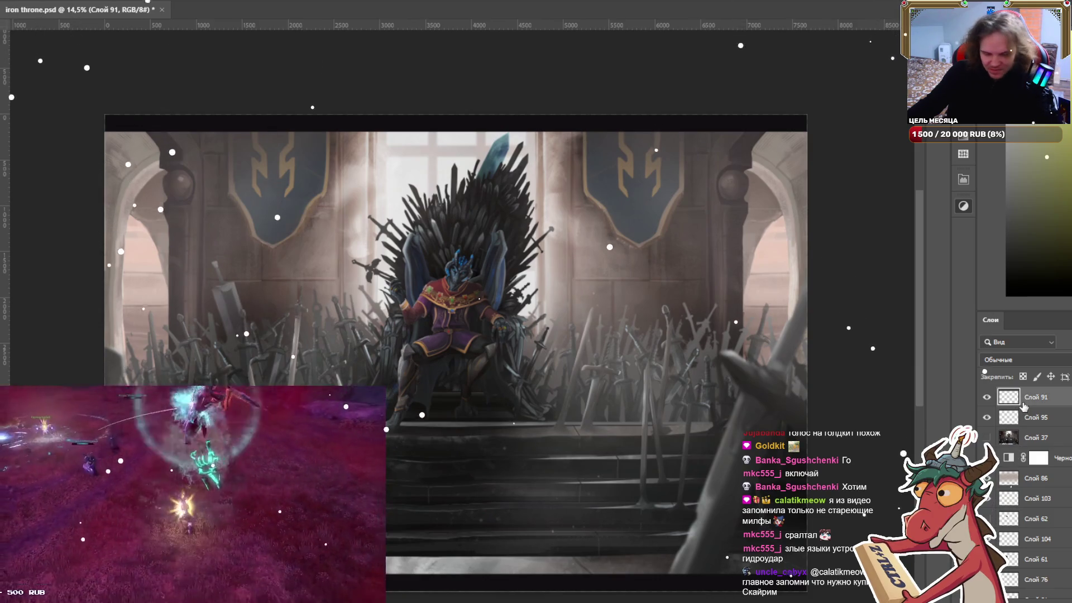
key(ctrl+alt+shift+e)
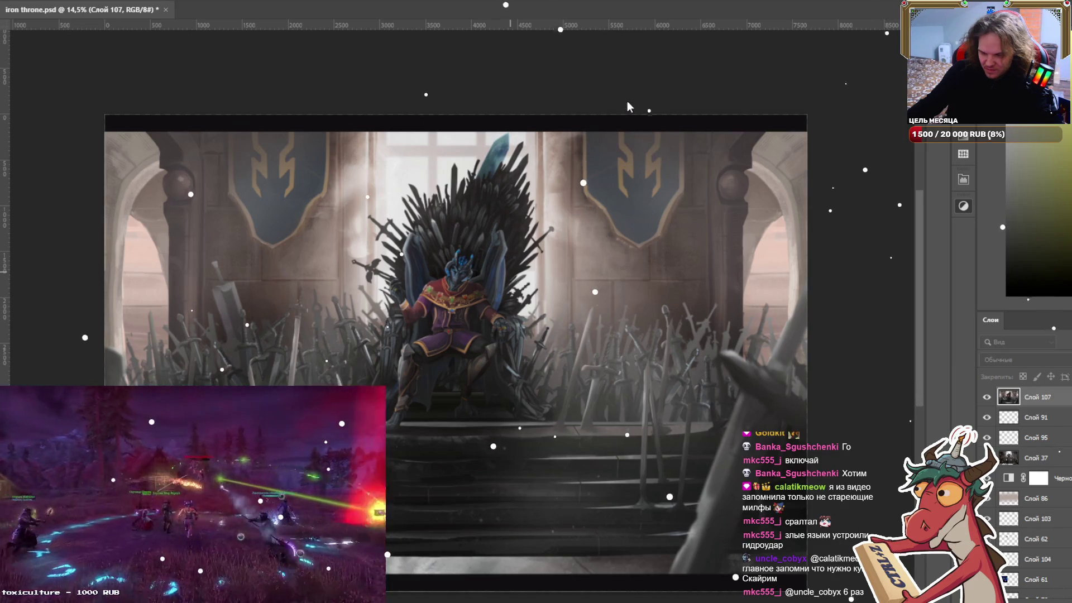
scroll(443, 336, up, 2)
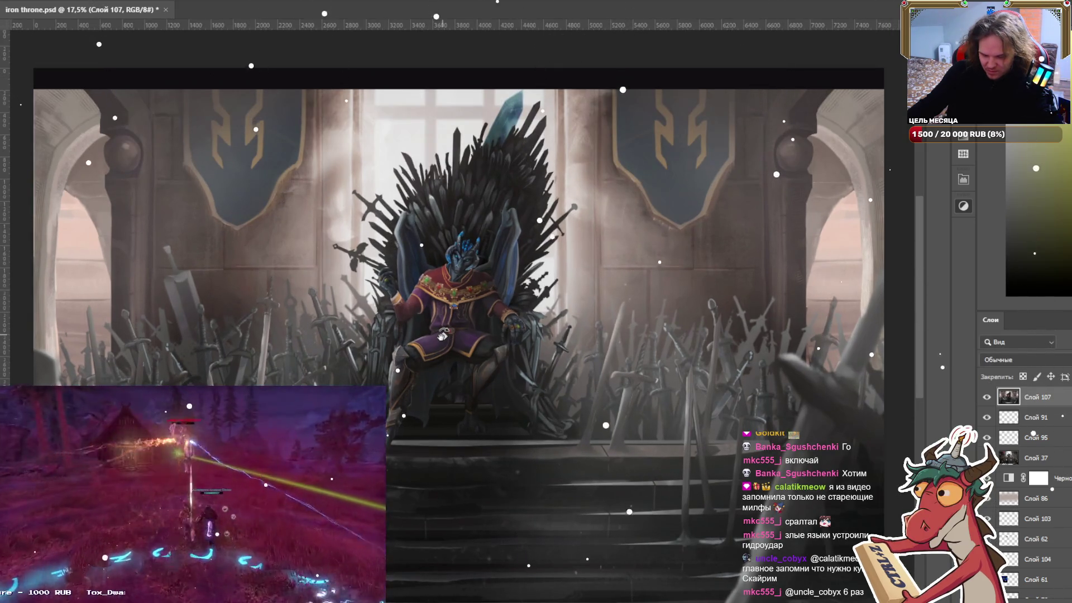
scroll(502, 353, up, 1)
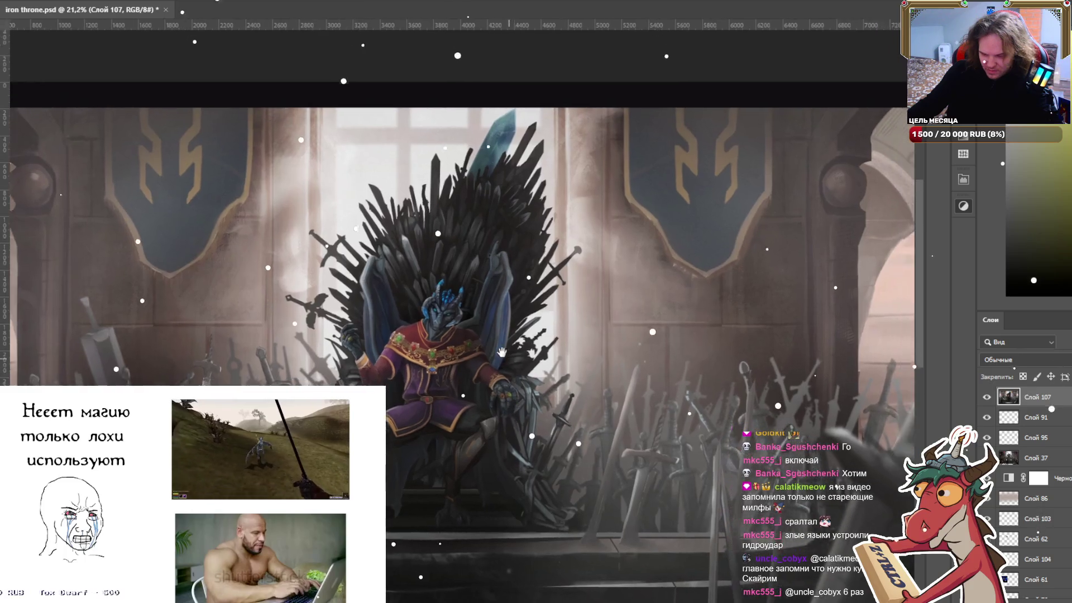
drag(502, 353, 592, 247)
drag(593, 246, 629, 229)
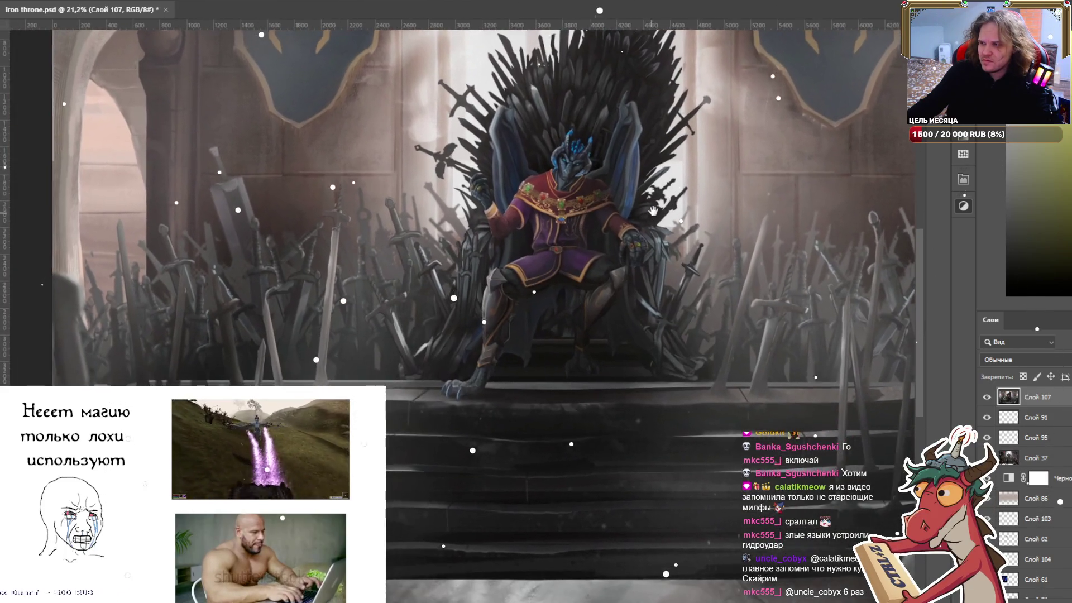
Save the painting and view it full screen, framed around the throne.
key(ctrl+s)
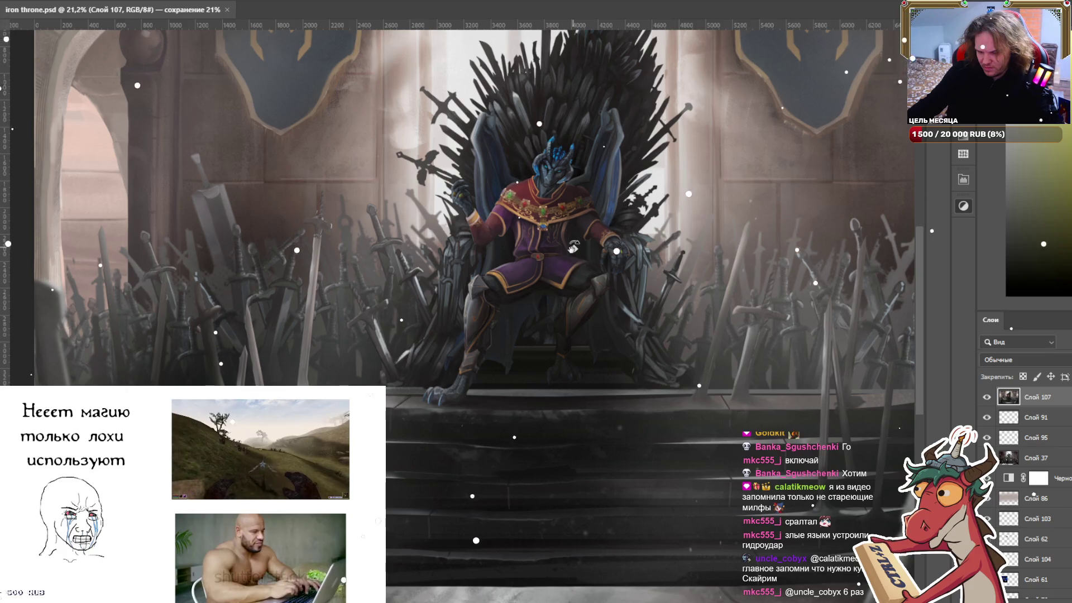
key(f)
key(f)
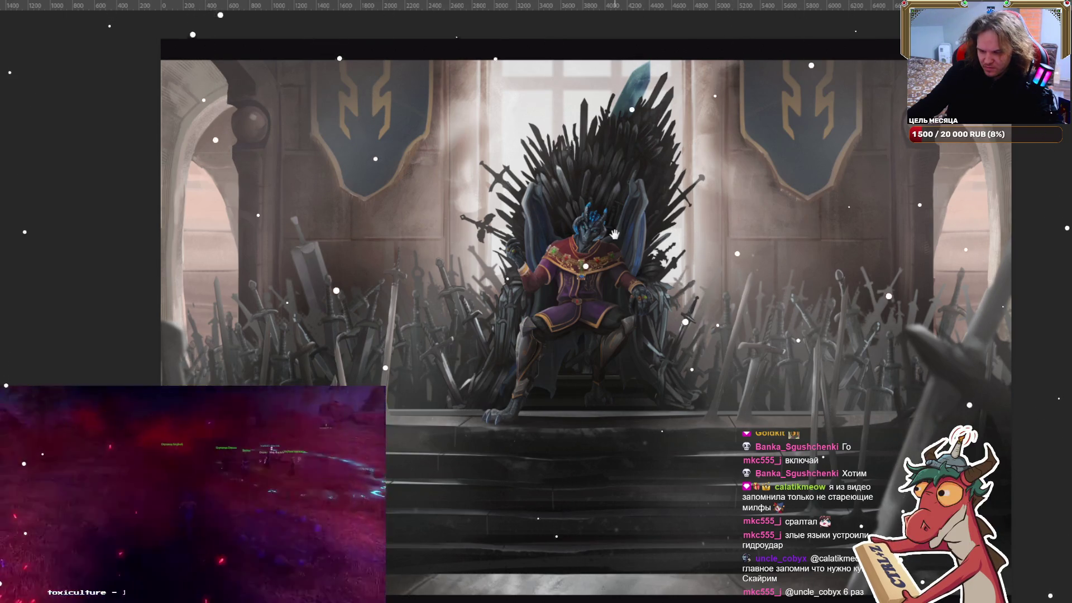
drag(615, 235, 582, 217)
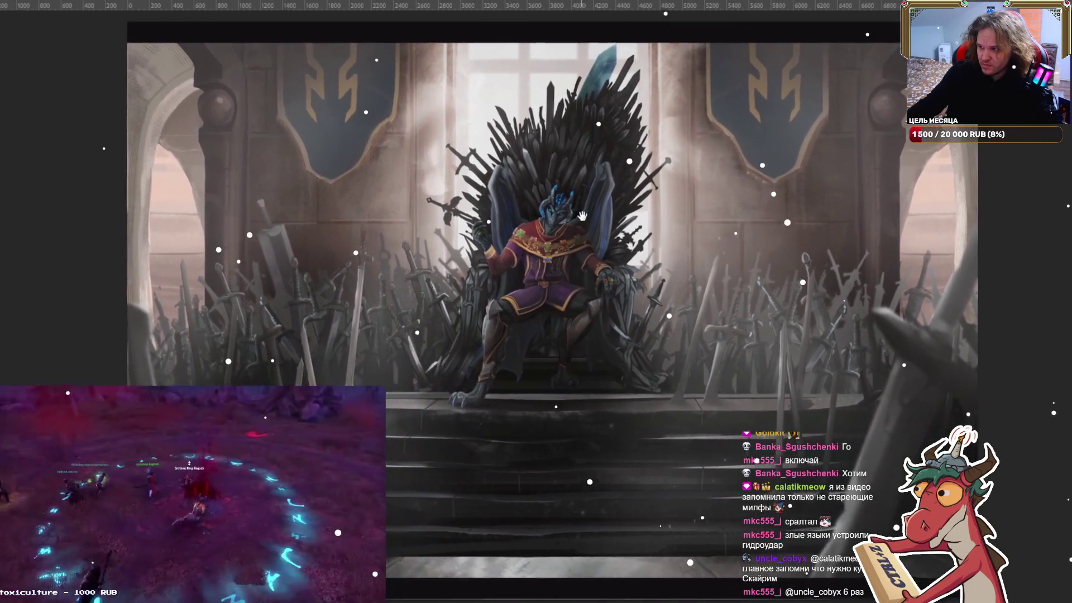
mouse_move(582, 216)
mouse_down()
mouse_move(481, 220)
mouse_move(513, 236)
mouse_move(491, 240)
mouse_up()
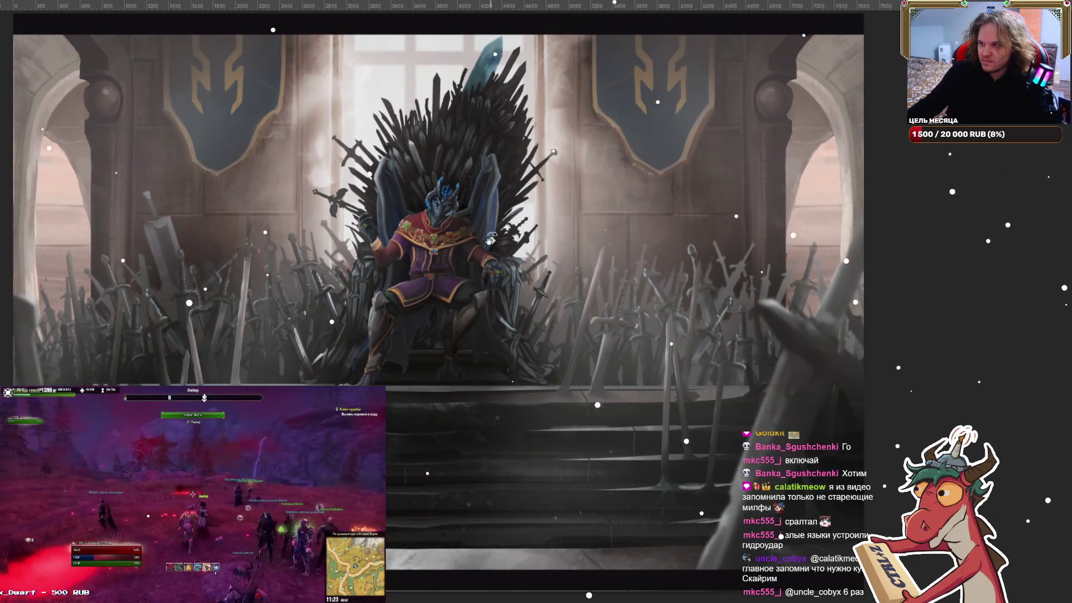
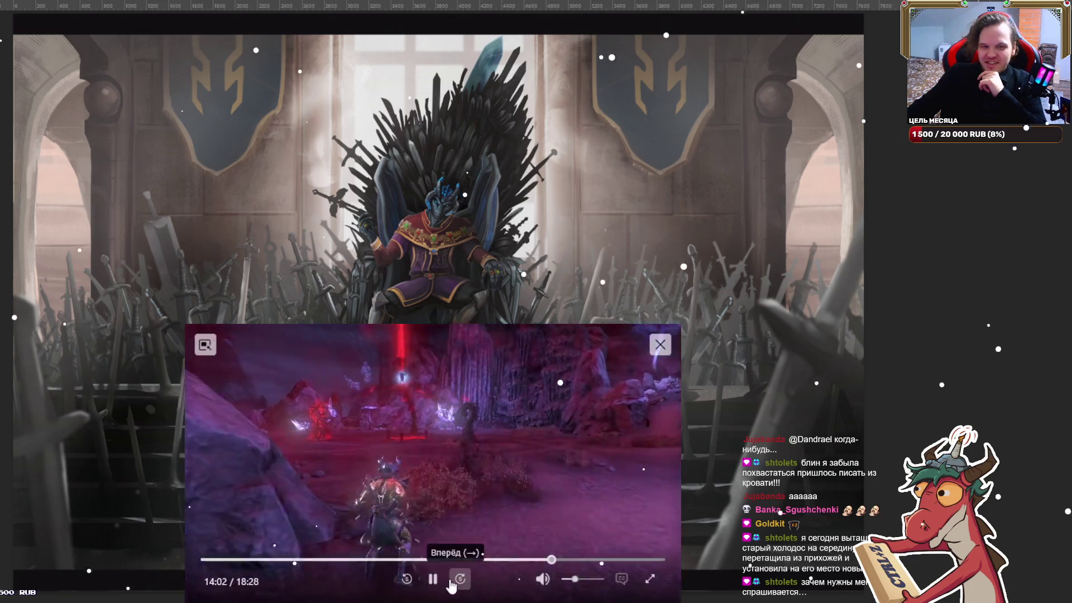
Pause the floating gameplay video, resume it, then pause it again at 14:37 of 18:28.
click(436, 581)
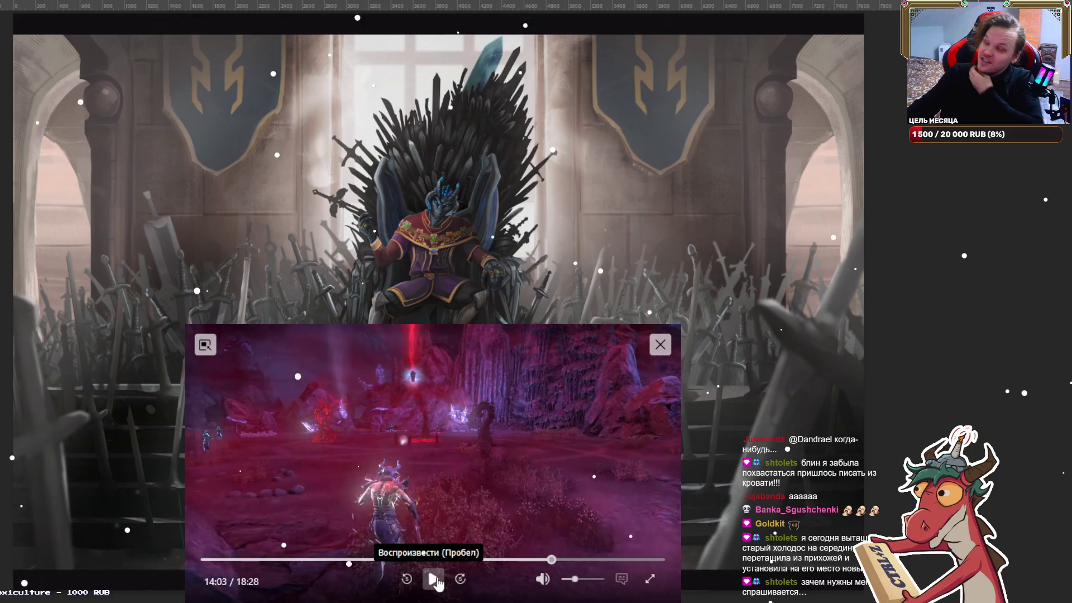
click(435, 580)
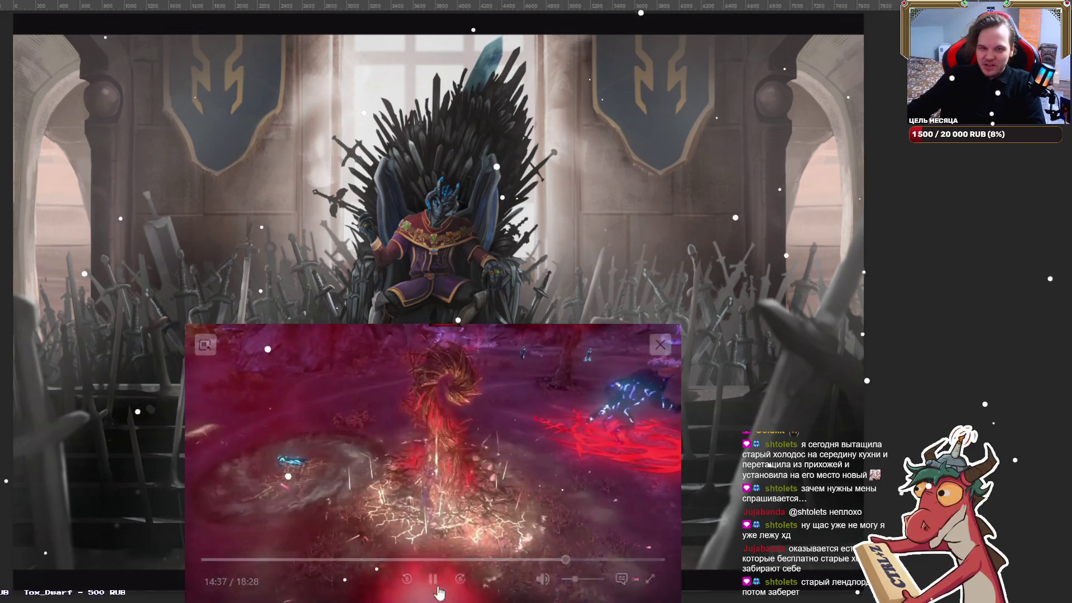
click(431, 578)
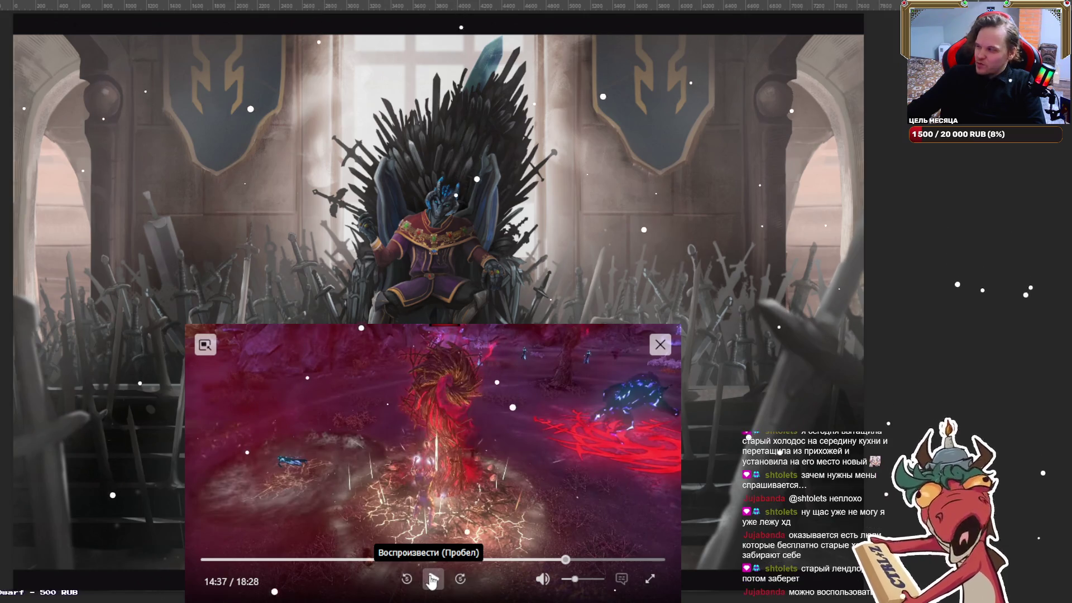